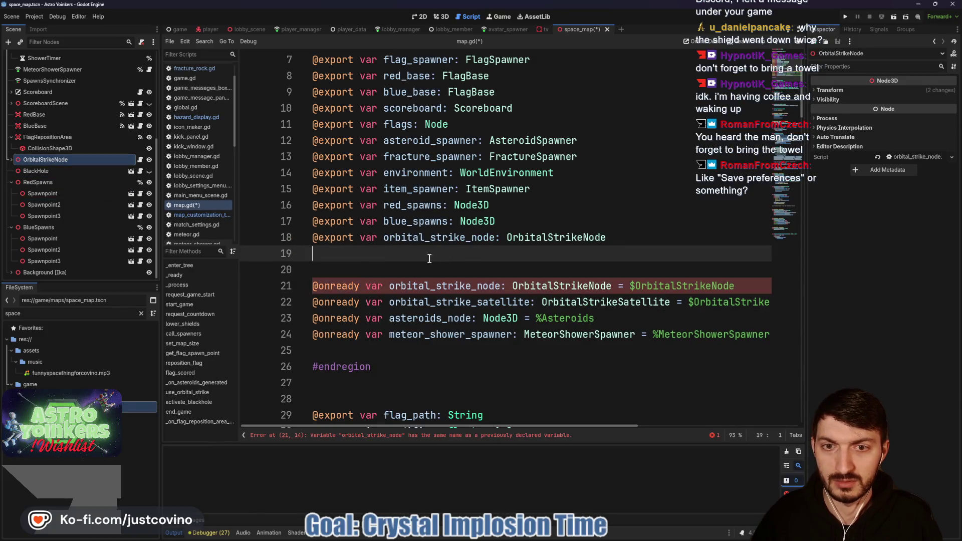
pyautogui.moveTo(751, 286); pyautogui.dragTo(307, 286)
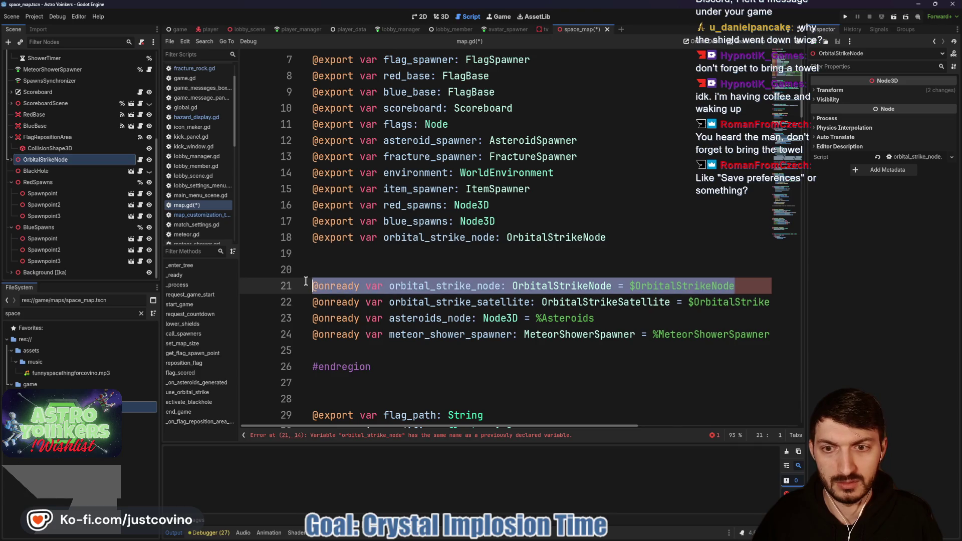
pyautogui.press('BackSpace')
pyautogui.press('BackSpace')
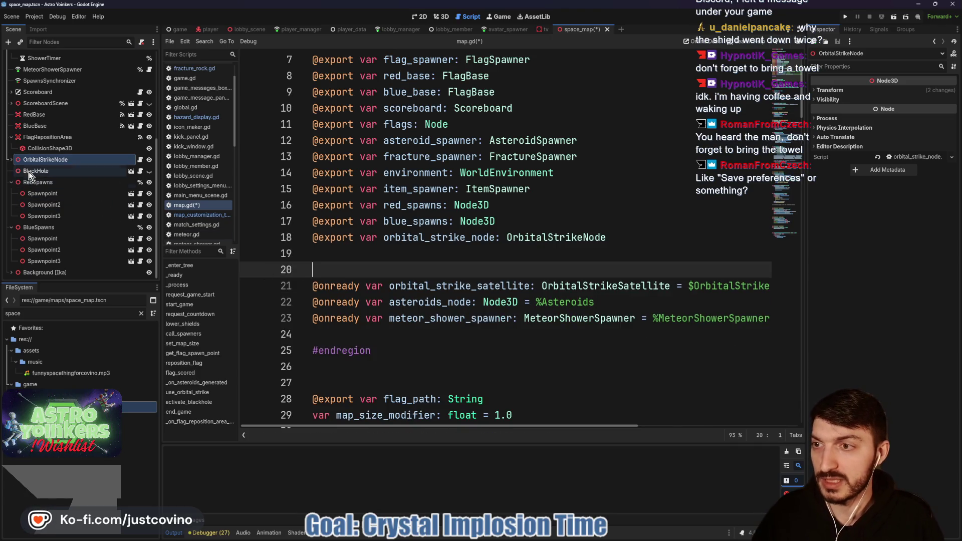
pyautogui.click(11, 160)
pyautogui.moveTo(56, 182)
pyautogui.mouseDown()
pyautogui.moveTo(185, 203)
pyautogui.moveTo(345, 256)
pyautogui.mouseUp()
pyautogui.press('Return')
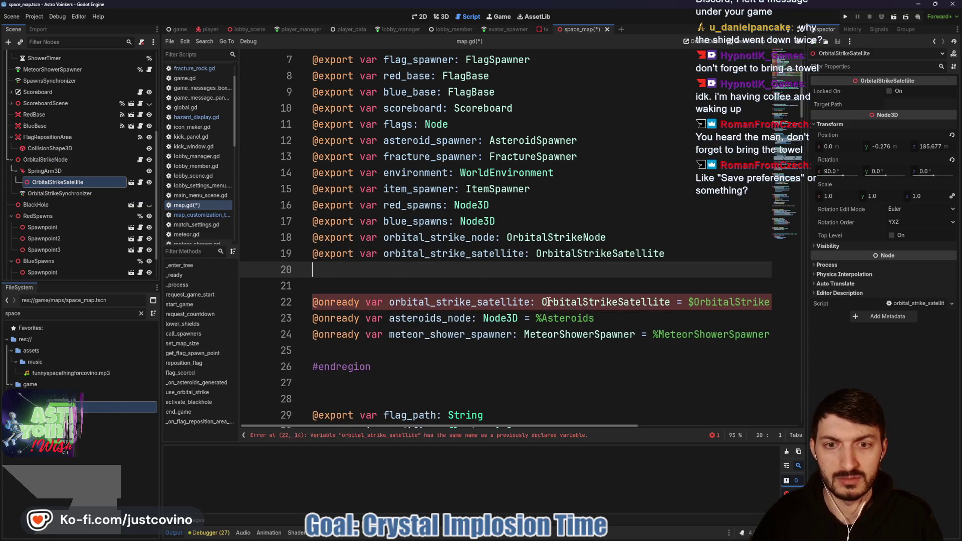
pyautogui.moveTo(312, 303); pyautogui.dragTo(792, 303)
pyautogui.press('BackSpace')
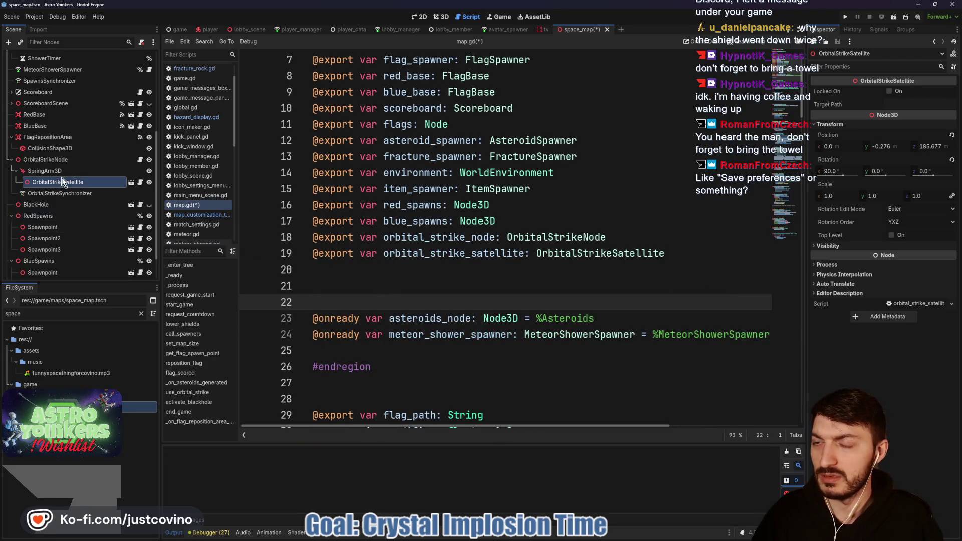
# Add exported vars for Asteroids and MeteorShowerSpawner, renaming the asteroids export to asteroids_node
pyautogui.scroll(5, 60, 178)
pyautogui.click(34, 126)
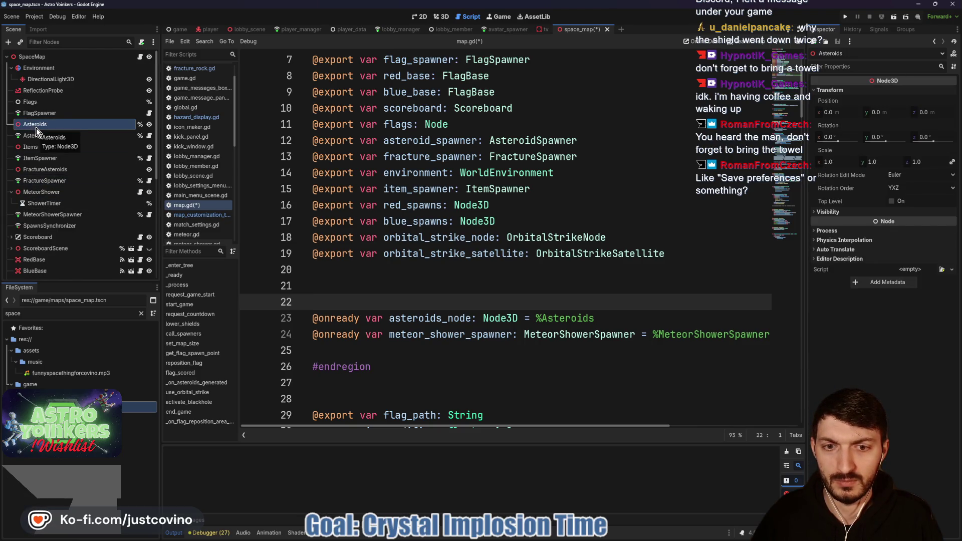
pyautogui.keyDown('ctrl'); pyautogui.click(61, 217); pyautogui.keyUp('ctrl')
pyautogui.moveTo(62, 216)
pyautogui.mouseDown()
pyautogui.moveTo(369, 269)
pyautogui.moveTo(345, 287)
pyautogui.mouseUp()
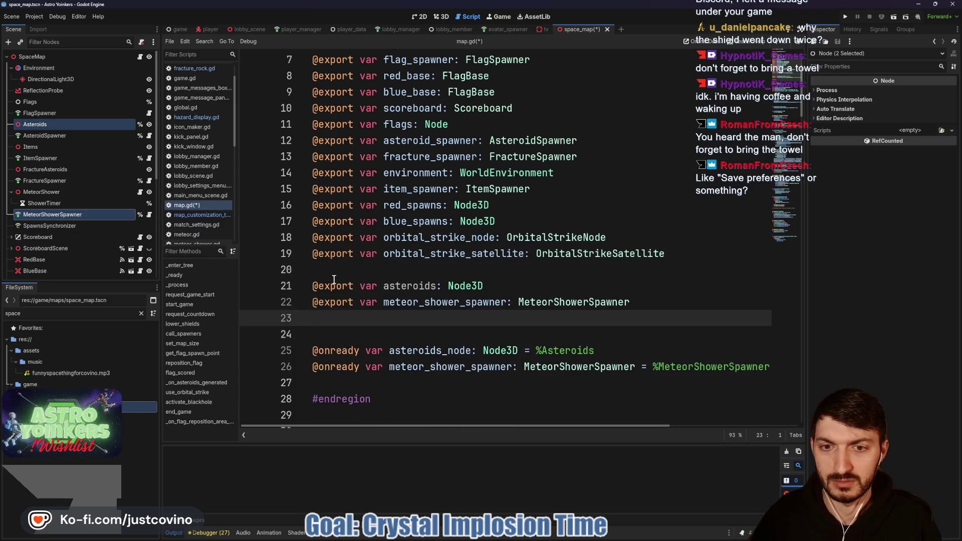
pyautogui.click(433, 289)
pyautogui.write('_node')
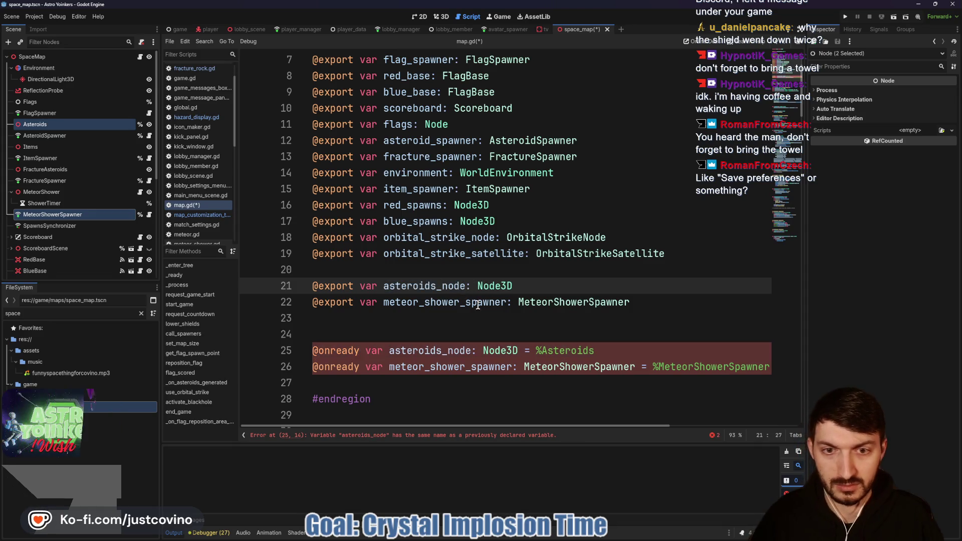
pyautogui.click(312, 350)
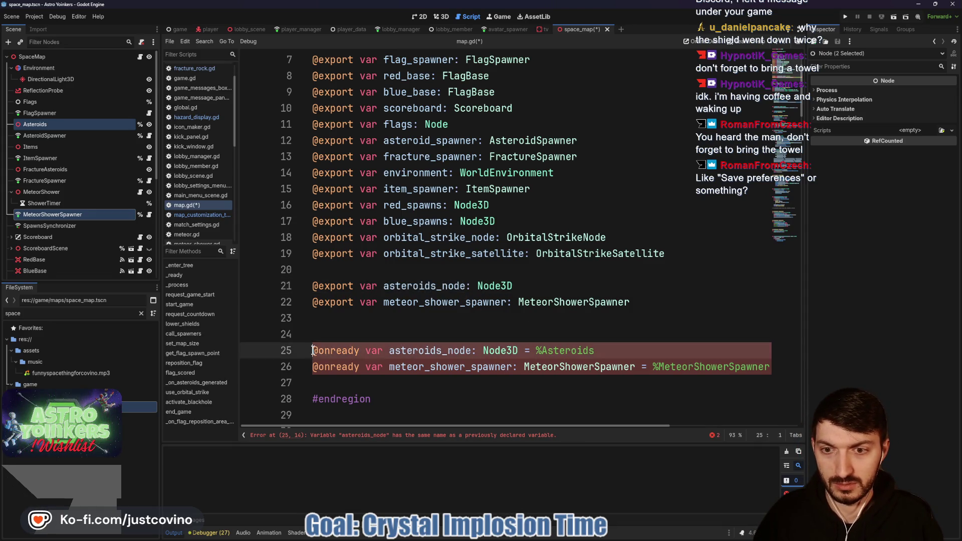
pyautogui.hotkey('shift', 'Down')
pyautogui.hotkey('shift', 'End')
pyautogui.press('BackSpace')
pyautogui.press('BackSpace')
pyautogui.press('BackSpace')
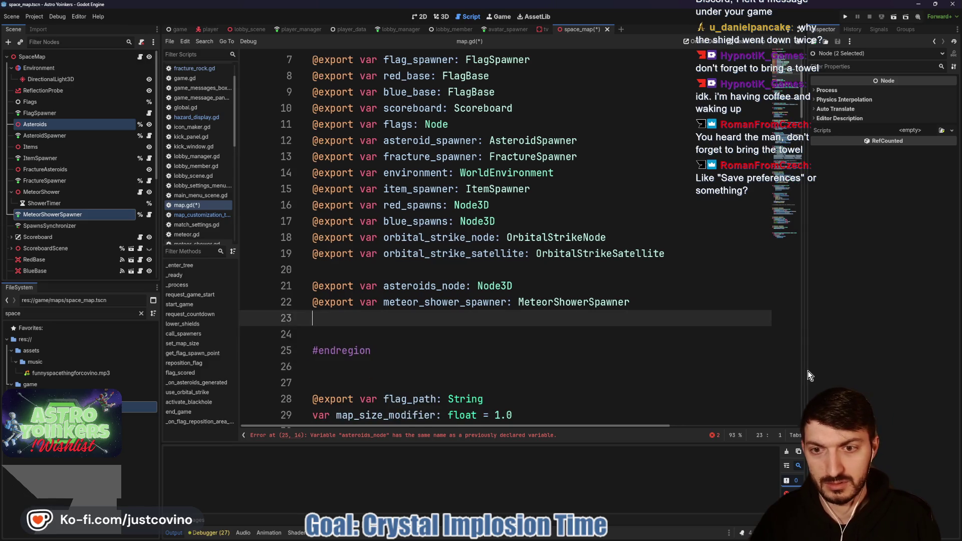
pyautogui.click(383, 270)
pyautogui.press('BackSpace')
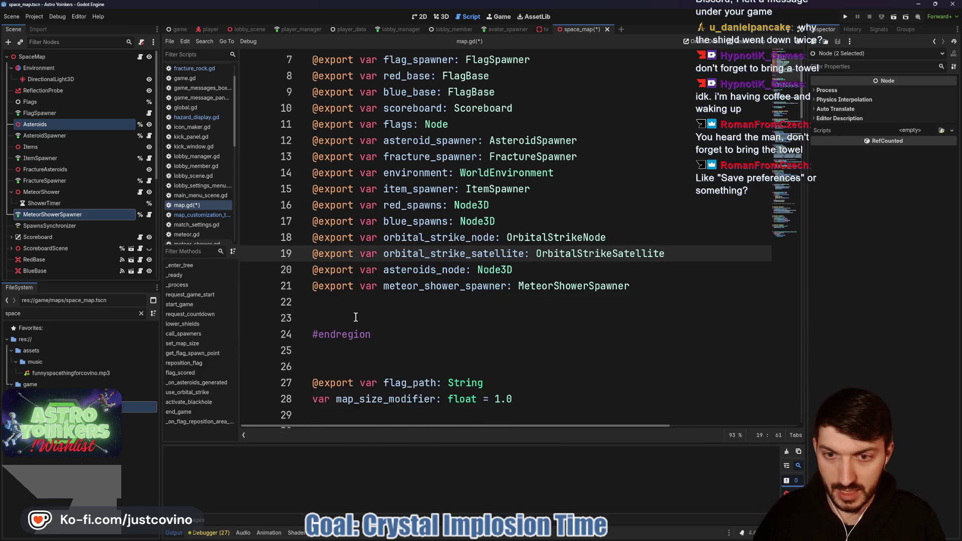
pyautogui.click(356, 317)
pyautogui.press('BackSpace')
pyautogui.hotkey('ctrl', 's')
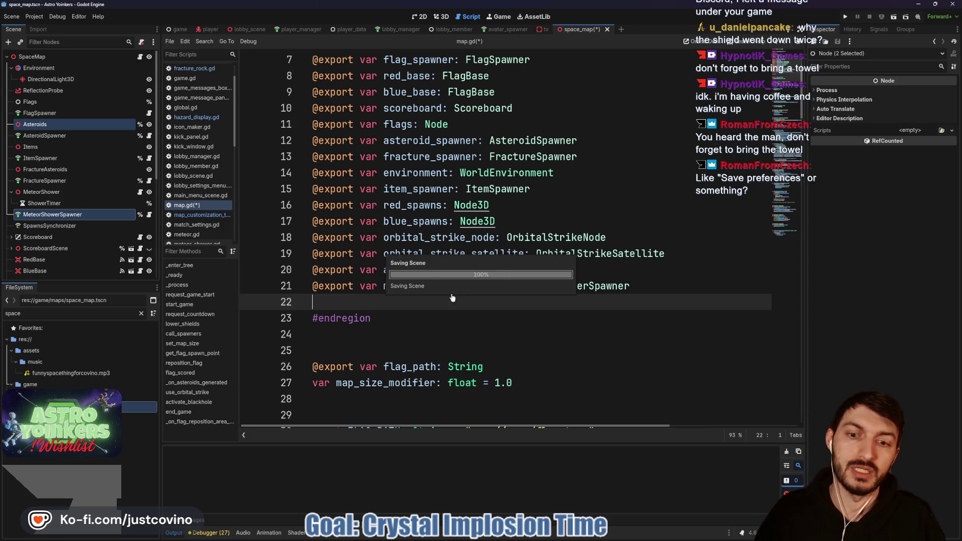
# Show the SpaceMap root's Nodes exports in the Inspector and open the node picker for Asteroids Node
pyautogui.scroll(2, 371, 255)
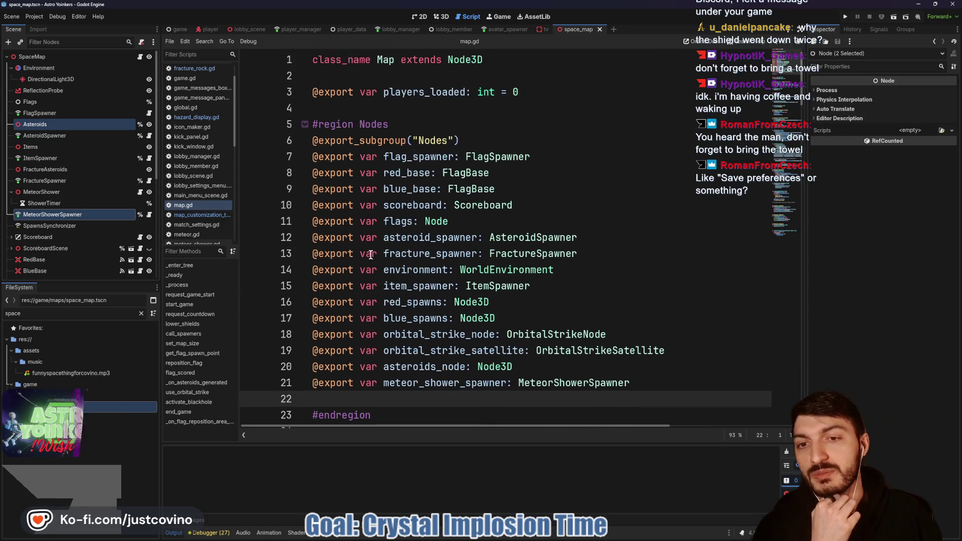
pyautogui.scroll(1, 371, 256)
pyautogui.click(305, 125)
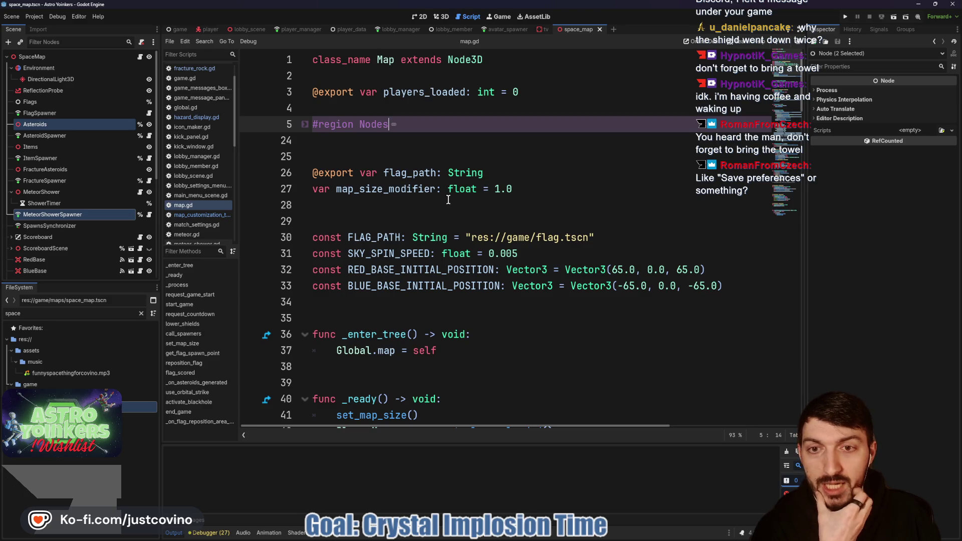
pyautogui.click(31, 57)
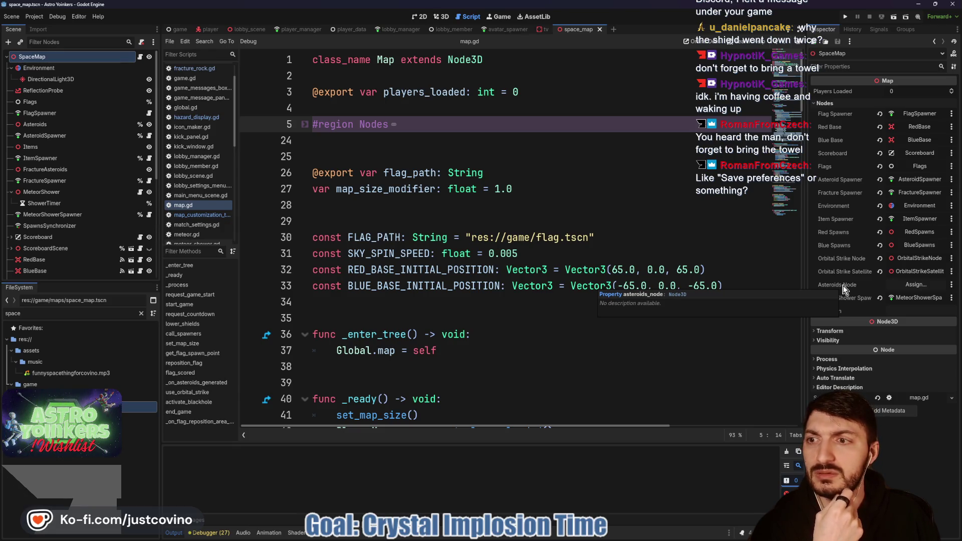
pyautogui.click(304, 123)
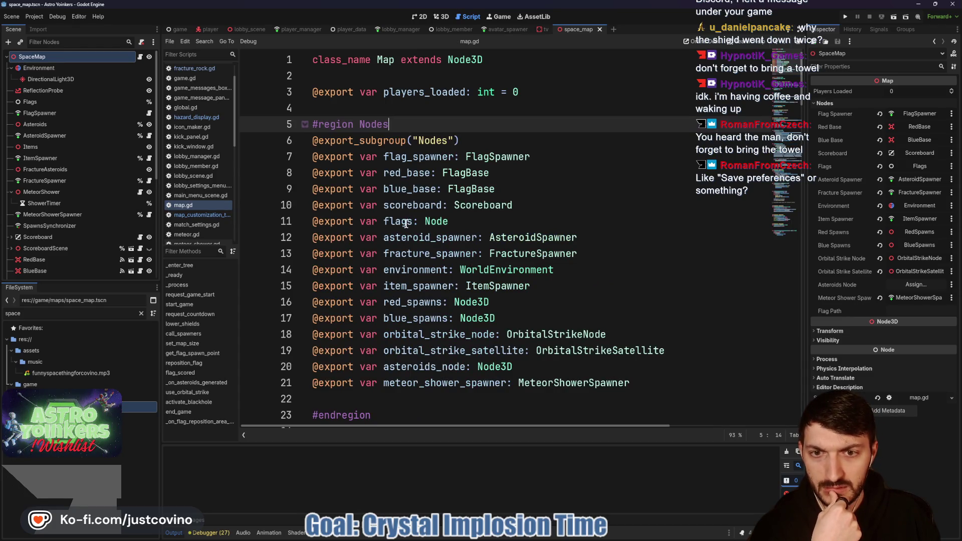
pyautogui.doubleClick(408, 366)
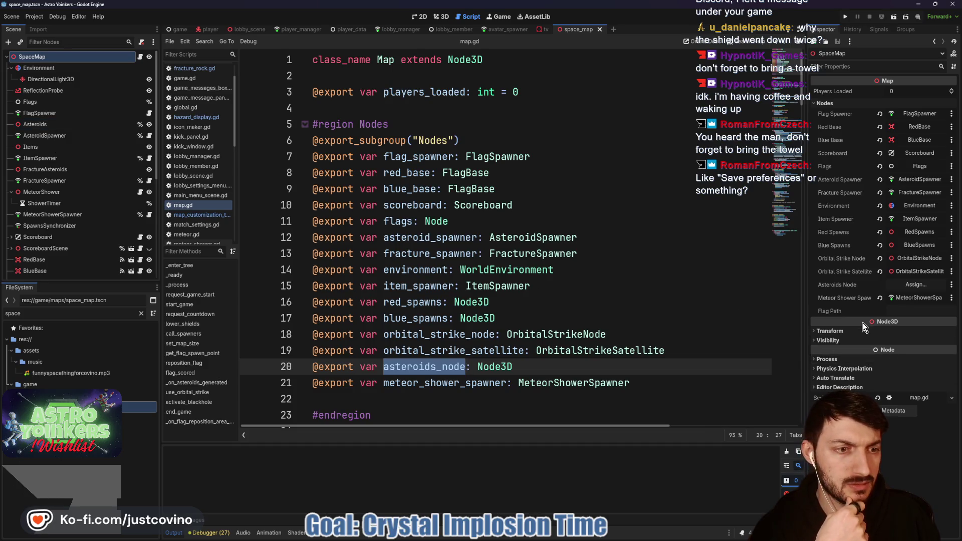
pyautogui.click(911, 286)
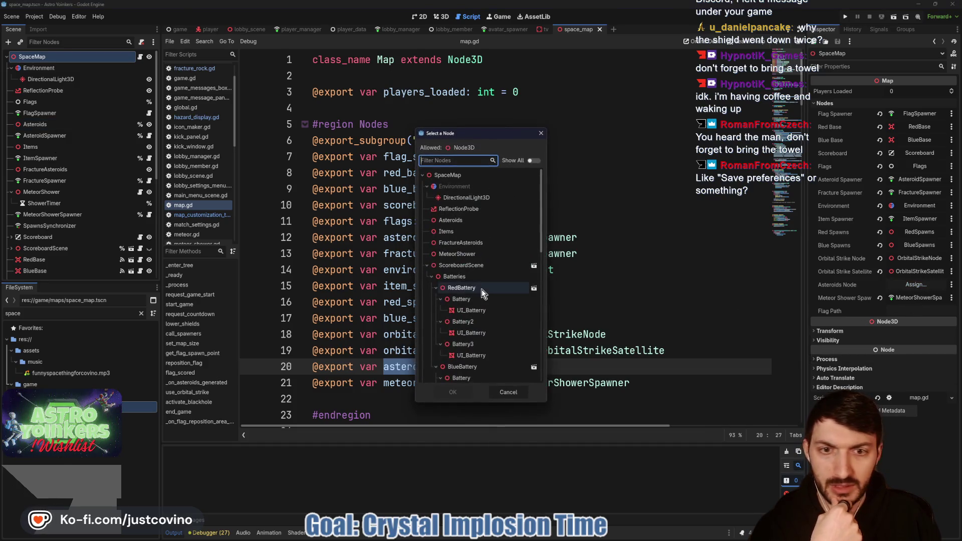
# Assign the Asteroids node to the Asteroids Node property and save the scene
pyautogui.click(464, 221)
pyautogui.click(453, 392)
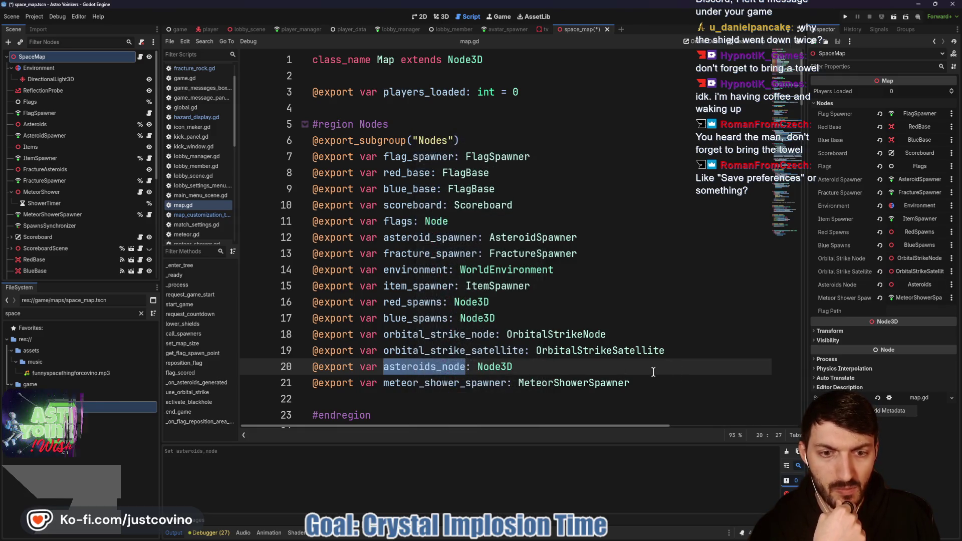
pyautogui.click(581, 365)
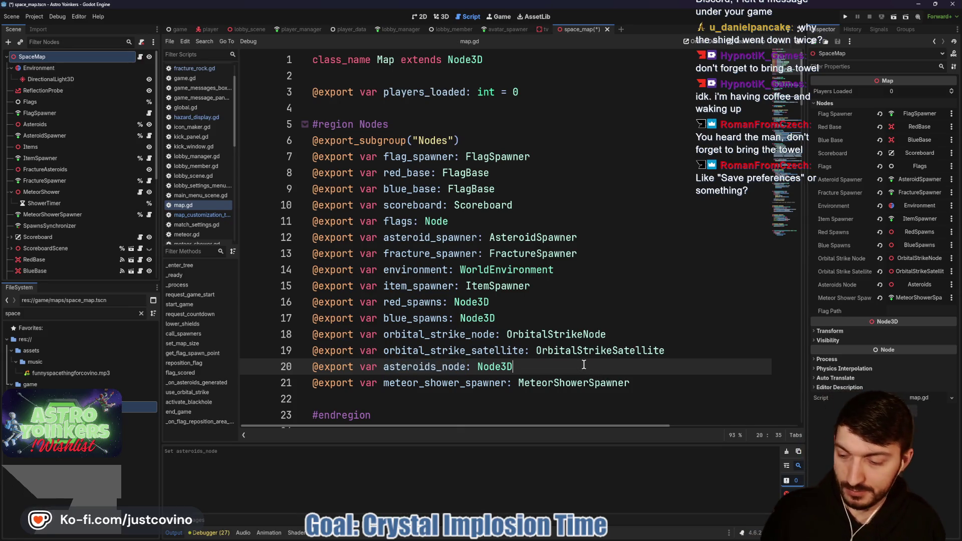
pyautogui.hotkey('ctrl', 's')
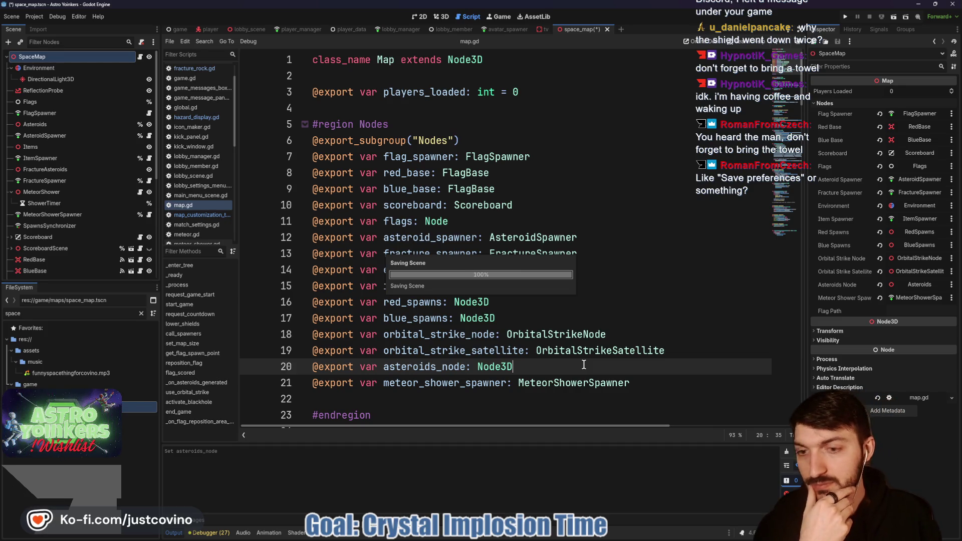
pyautogui.click(619, 304)
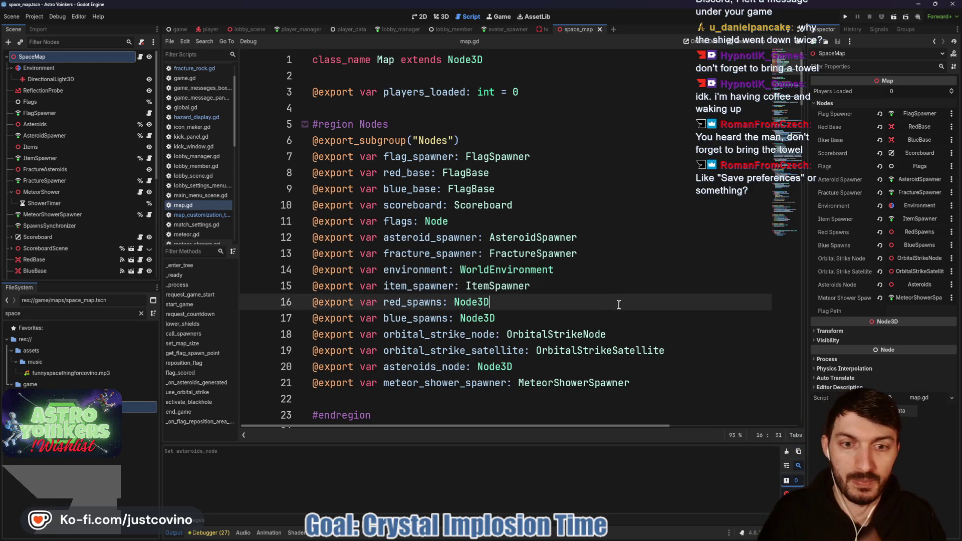
pyautogui.hotkey('ctrl', 's')
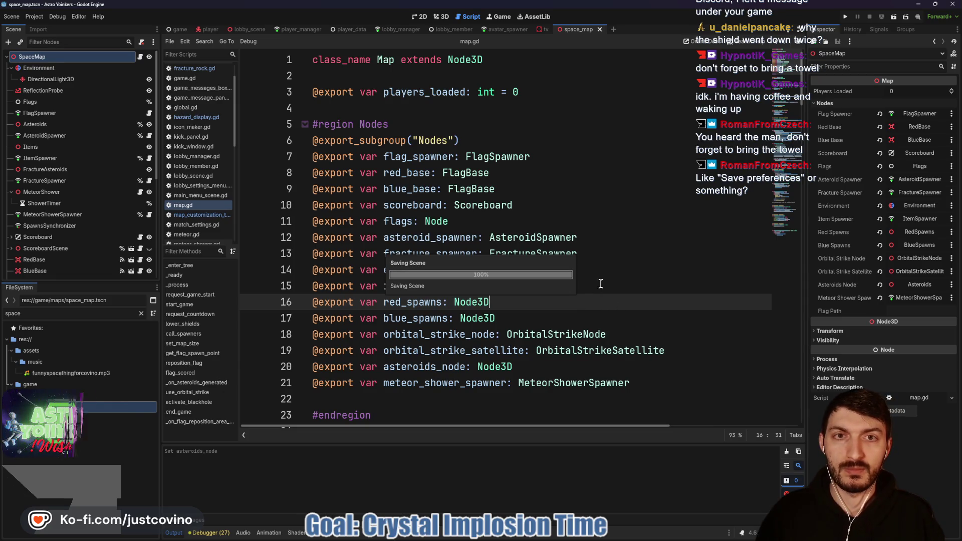
# Delete the empty line before #endregion, save, and fold the Nodes region
pyautogui.scroll(-2, 351, 128)
pyautogui.scroll(2, 311, 128)
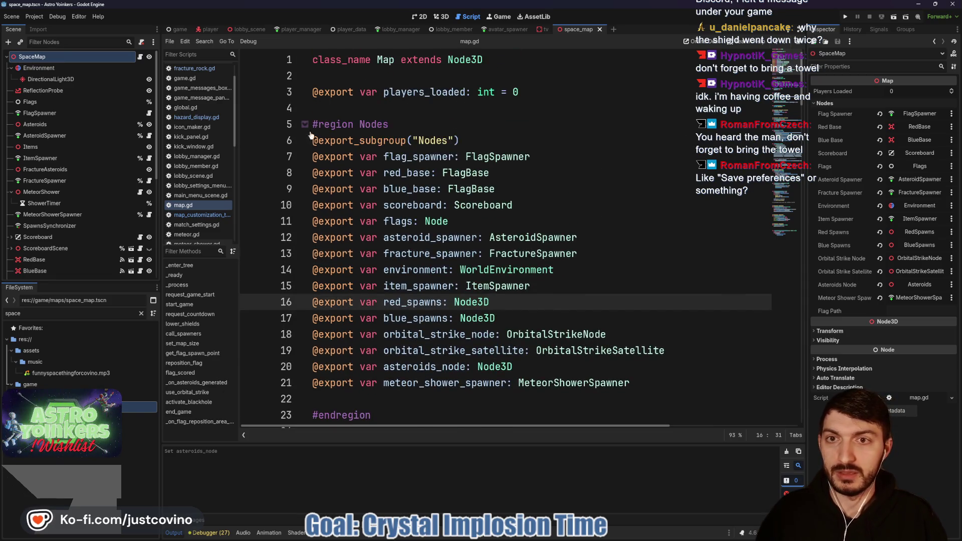
pyautogui.click(353, 405)
pyautogui.press('BackSpace')
pyautogui.hotkey('ctrl', 's')
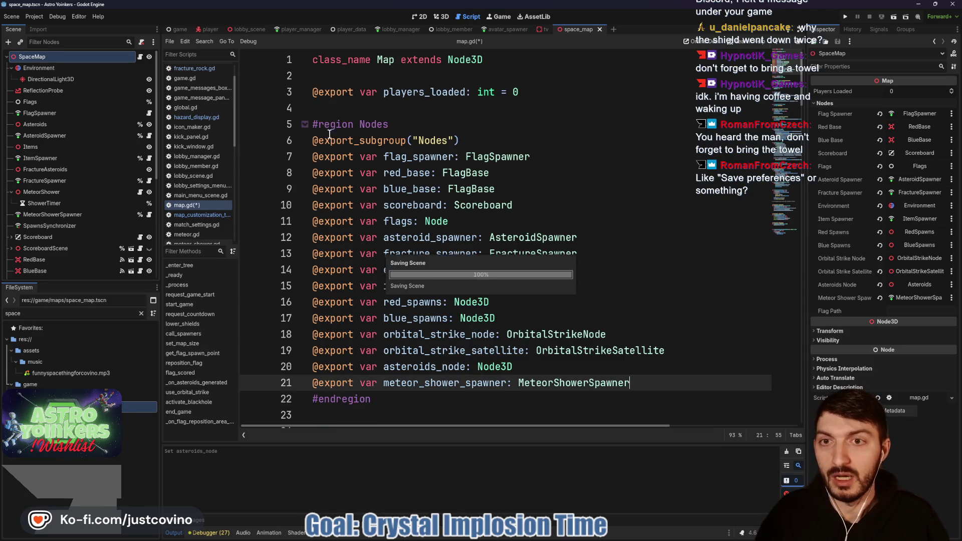
pyautogui.click(304, 124)
pyautogui.click(245, 29)
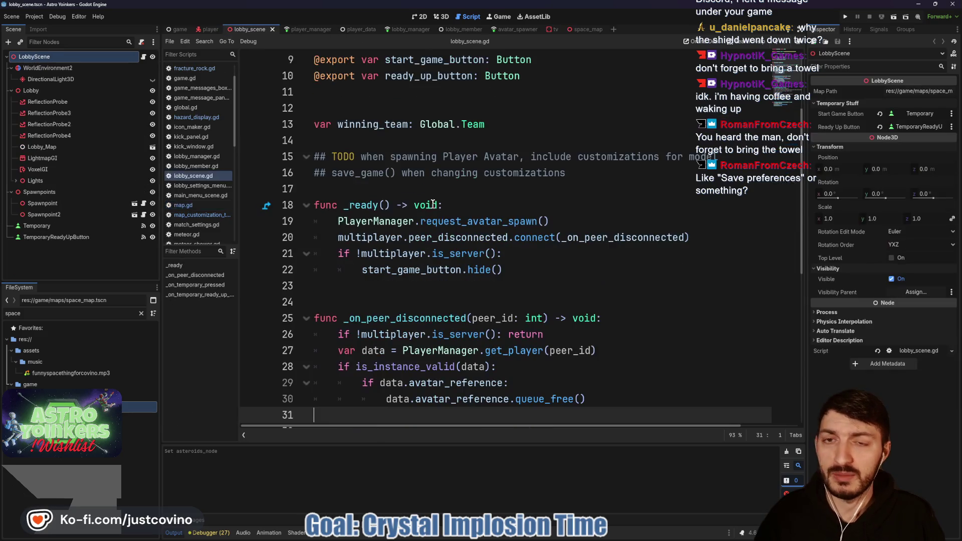
pyautogui.scroll(3, 434, 186)
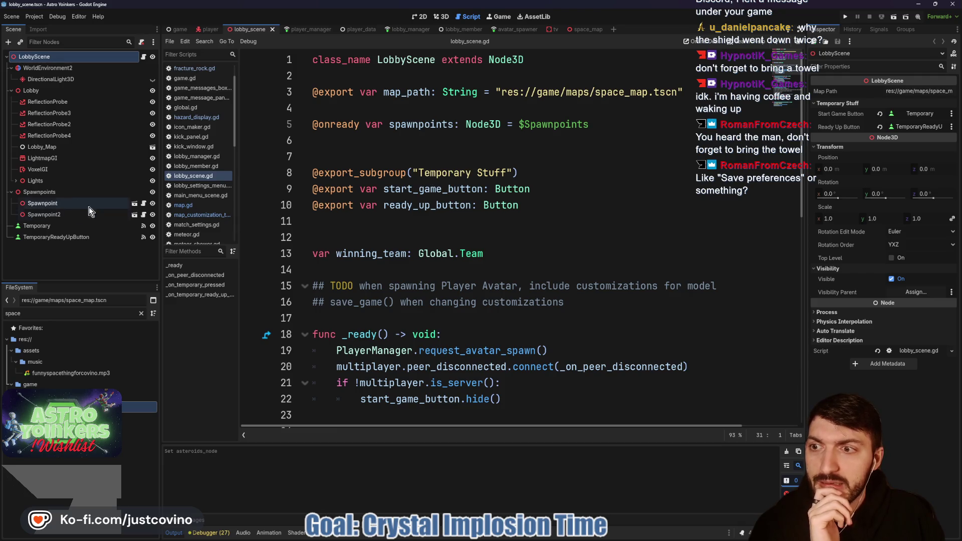
pyautogui.scroll(-2, 435, 195)
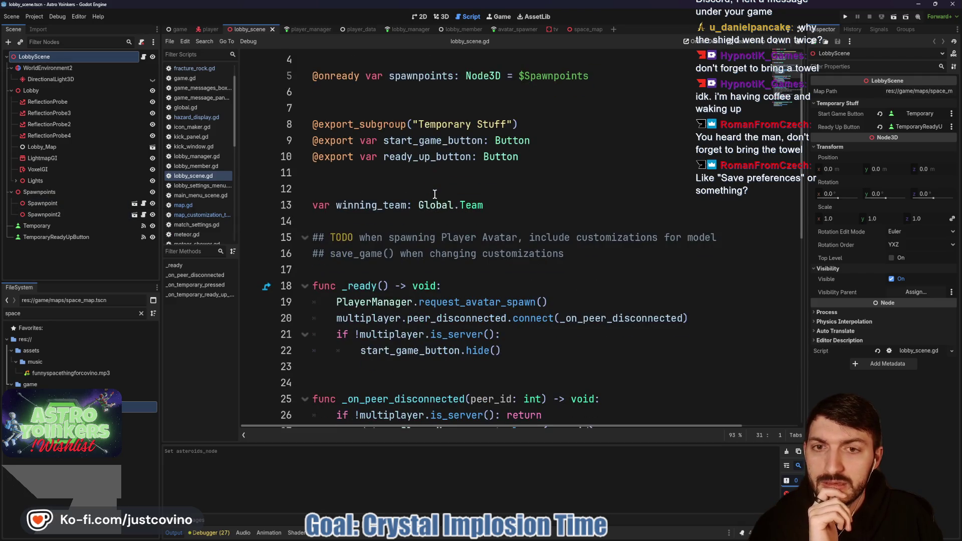
pyautogui.scroll(2, 434, 195)
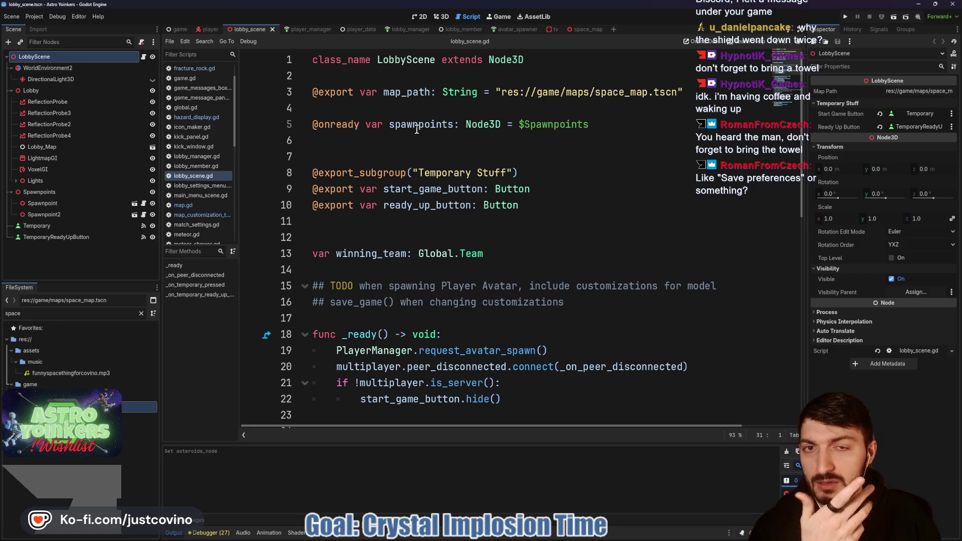
pyautogui.scroll(-10, 426, 166)
pyautogui.scroll(2, 440, 204)
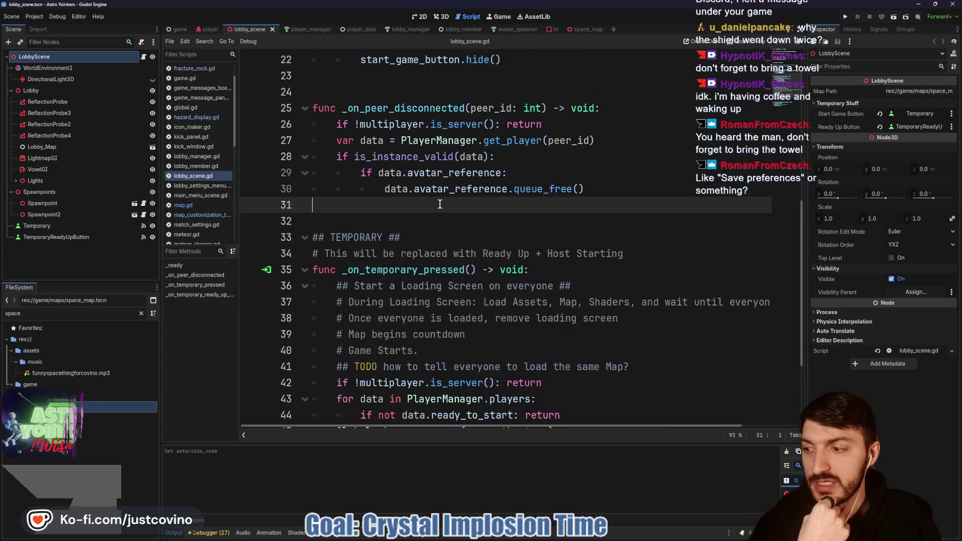
pyautogui.click(471, 534)
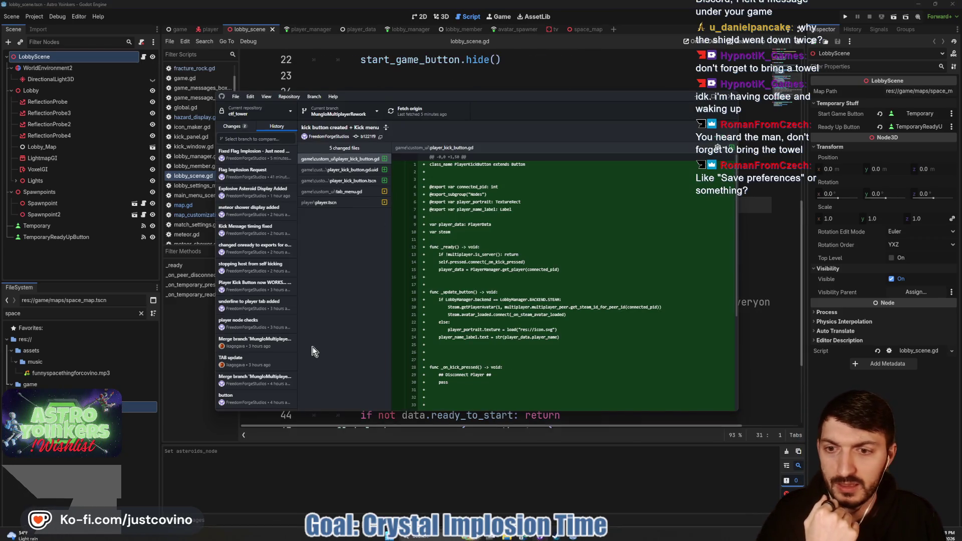
pyautogui.click(233, 127)
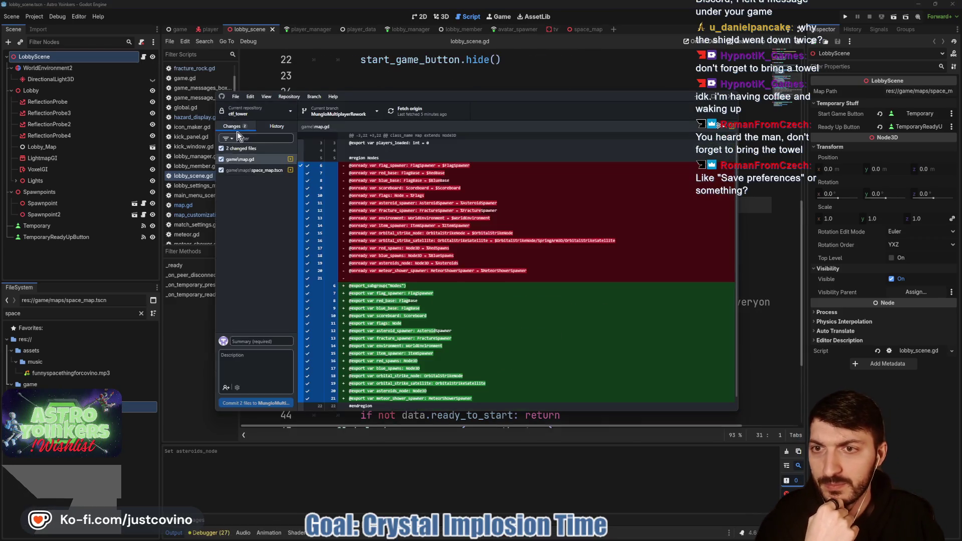
pyautogui.click(257, 342)
pyautogui.write('Converted on')
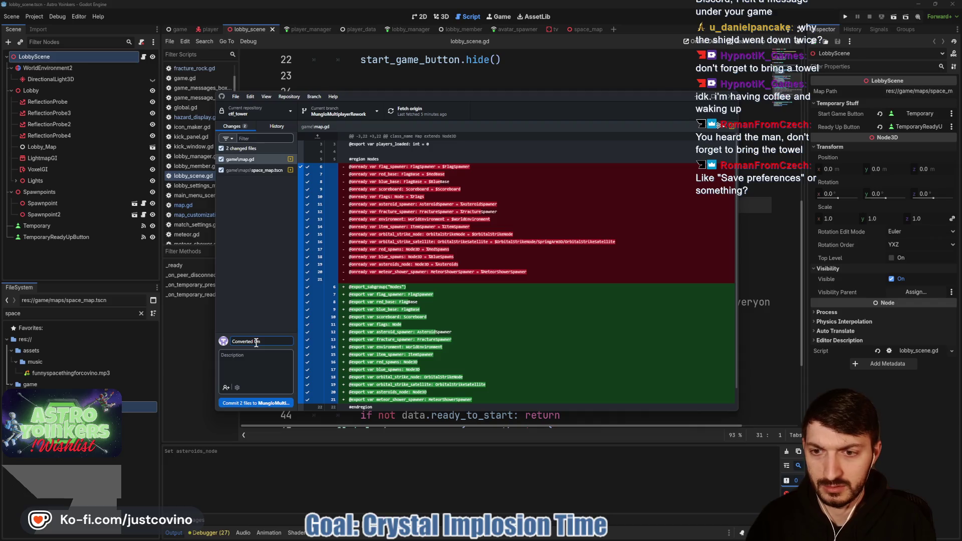
pyautogui.write(' @onready to ')
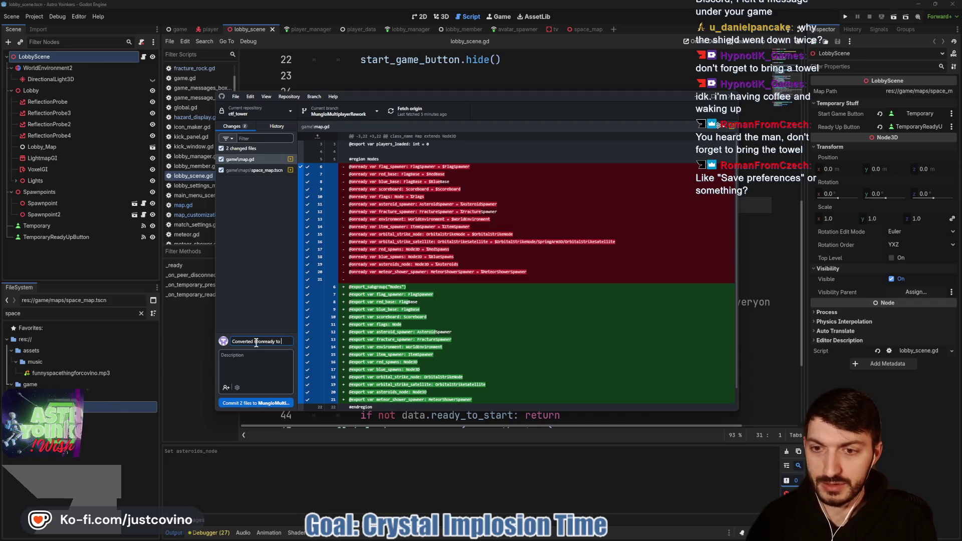
pyautogui.write('#@export for')
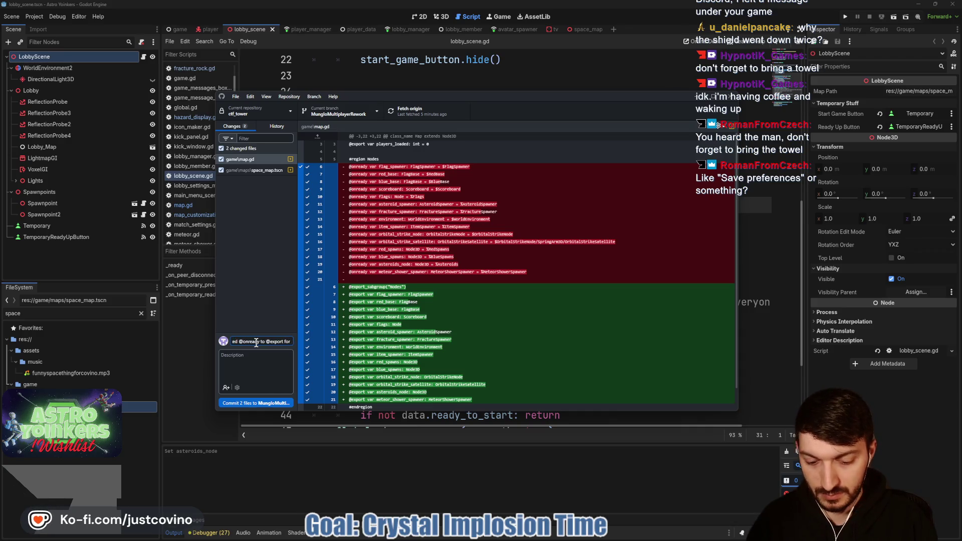
pyautogui.write(' optimization')
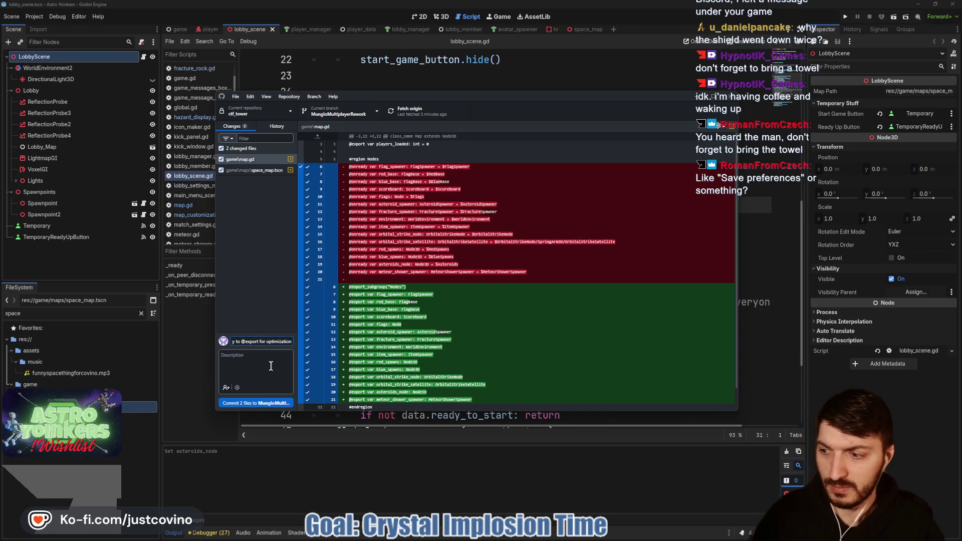
# Commit the 2 changed files, push to origin, and return to Godot
pyautogui.click(254, 404)
pyautogui.click(605, 198)
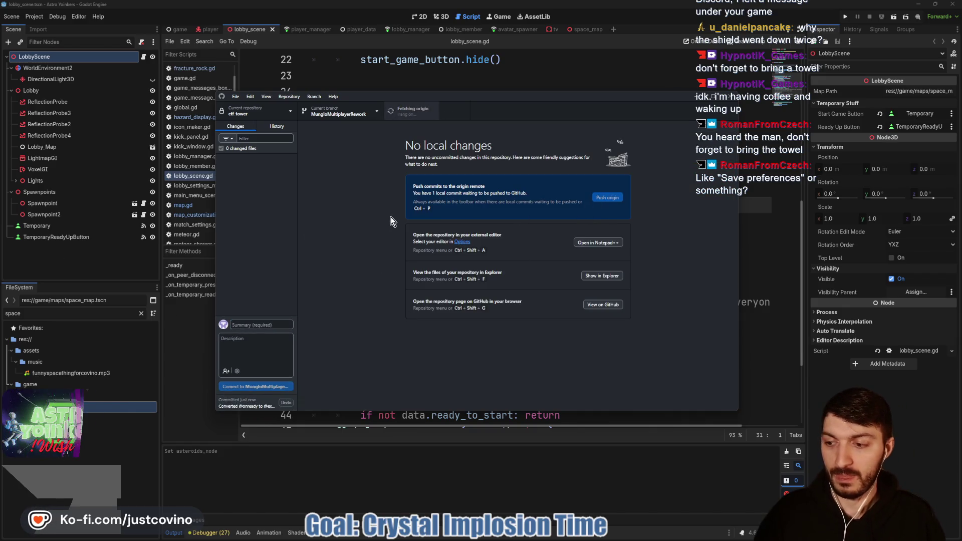
pyautogui.click(516, 76)
pyautogui.click(399, 91)
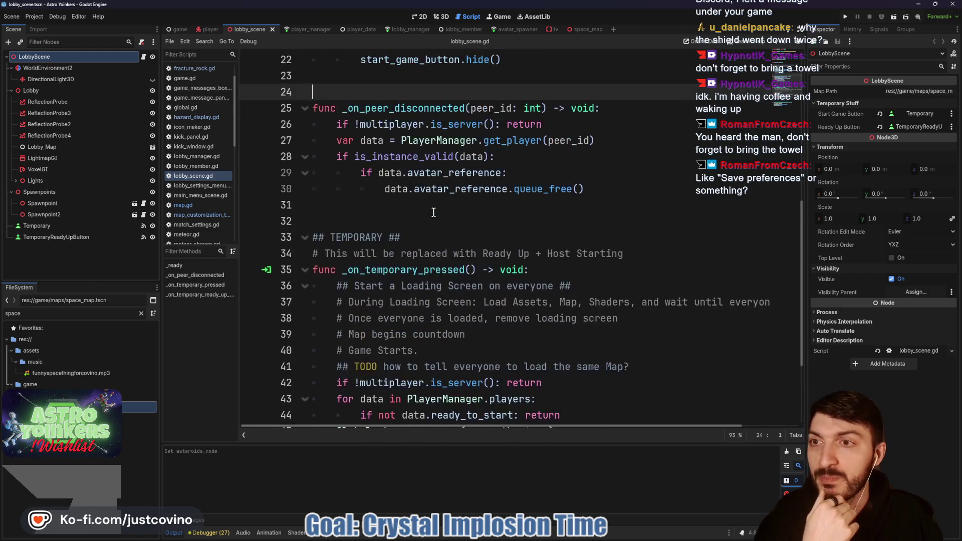
# Open player.gd and expand its #region Nodes block
pyautogui.scroll(2, 401, 185)
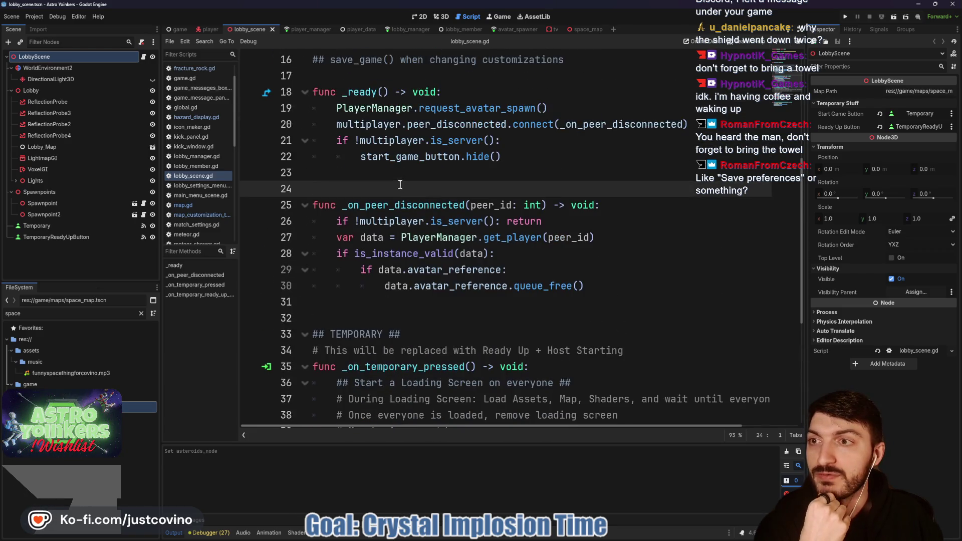
pyautogui.click(205, 28)
pyautogui.scroll(15, 491, 190)
pyautogui.scroll(15, 492, 191)
pyautogui.scroll(-4, 382, 219)
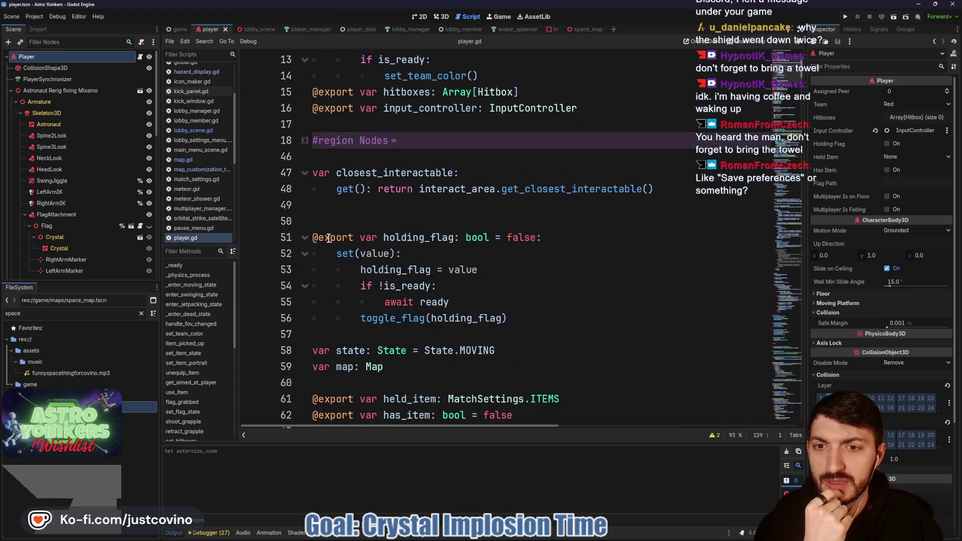
pyautogui.click(305, 141)
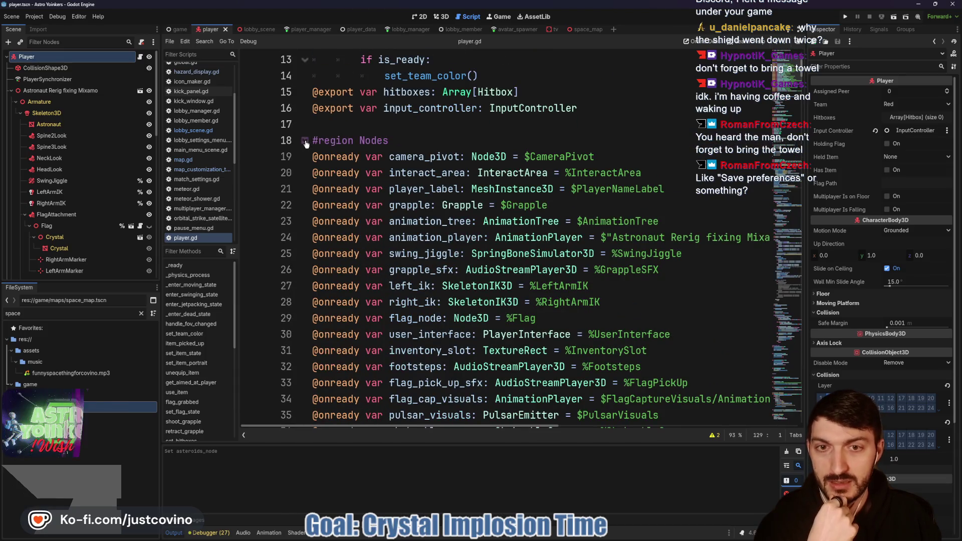
pyautogui.scroll(-4, 371, 202)
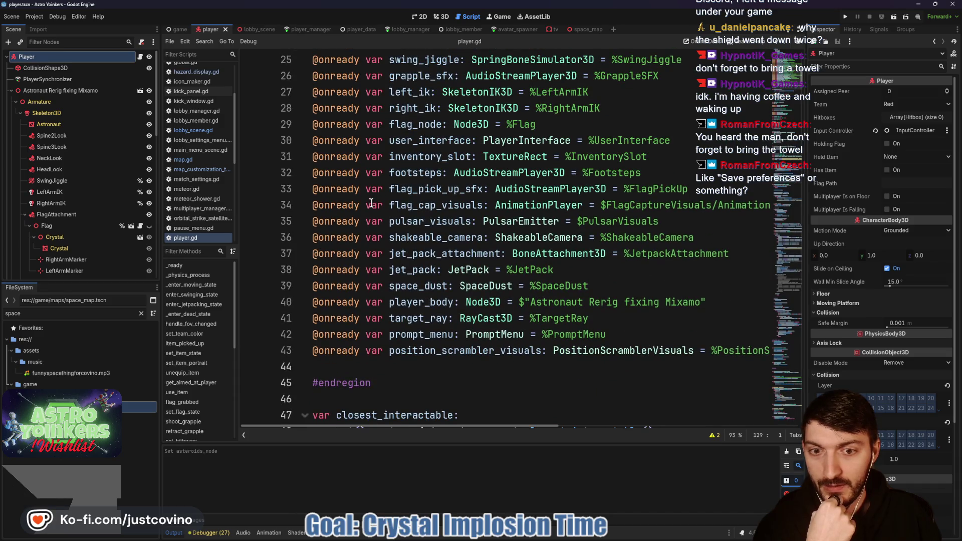
pyautogui.scroll(5, 371, 202)
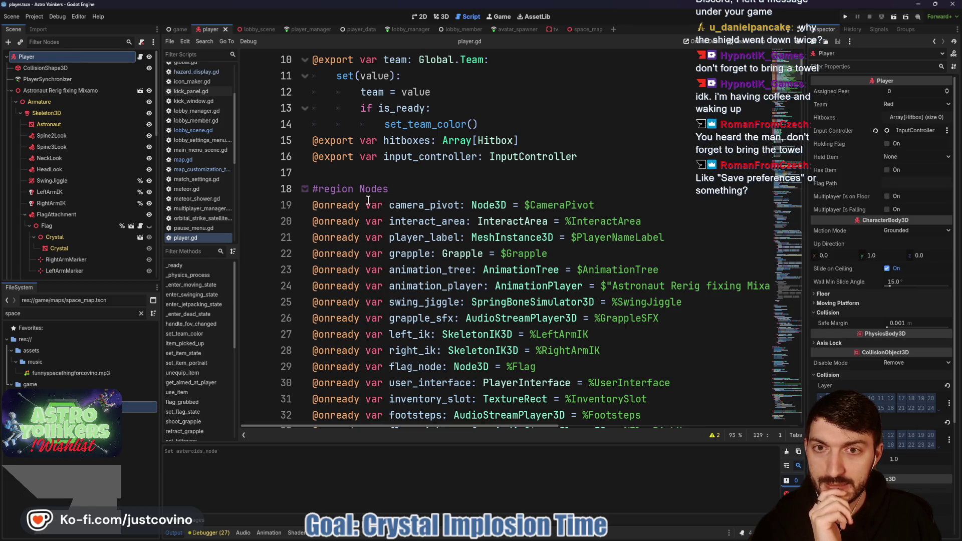
pyautogui.scroll(-1, 368, 201)
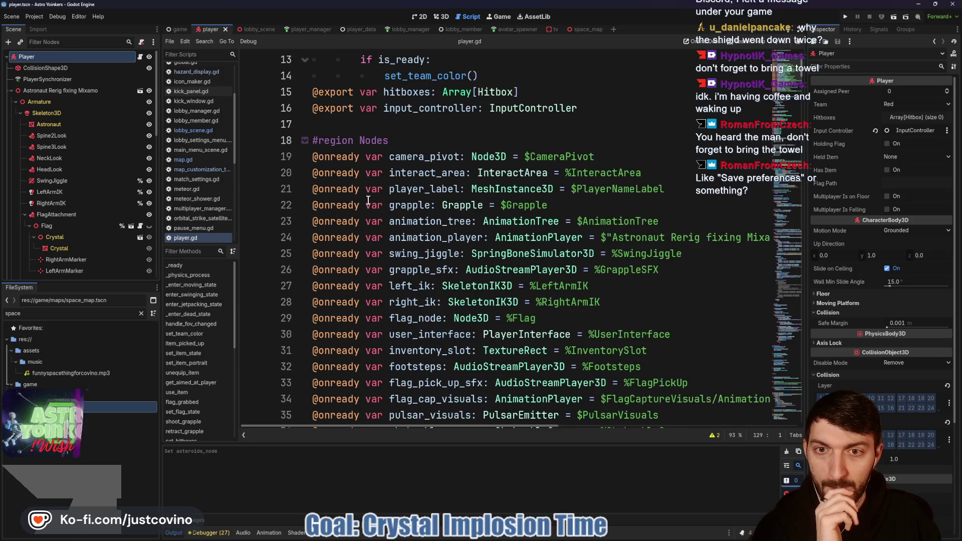
pyautogui.scroll(1, 369, 201)
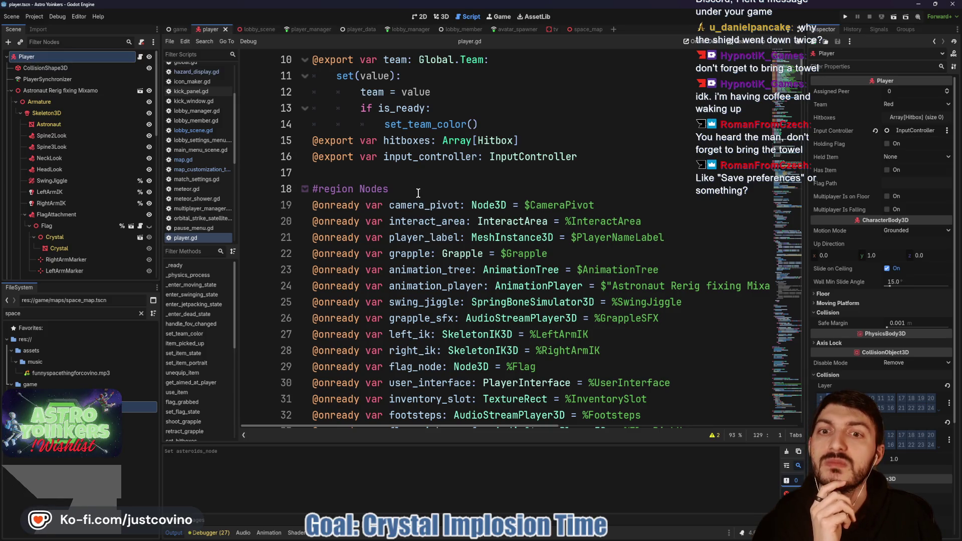
pyautogui.scroll(-5, 418, 193)
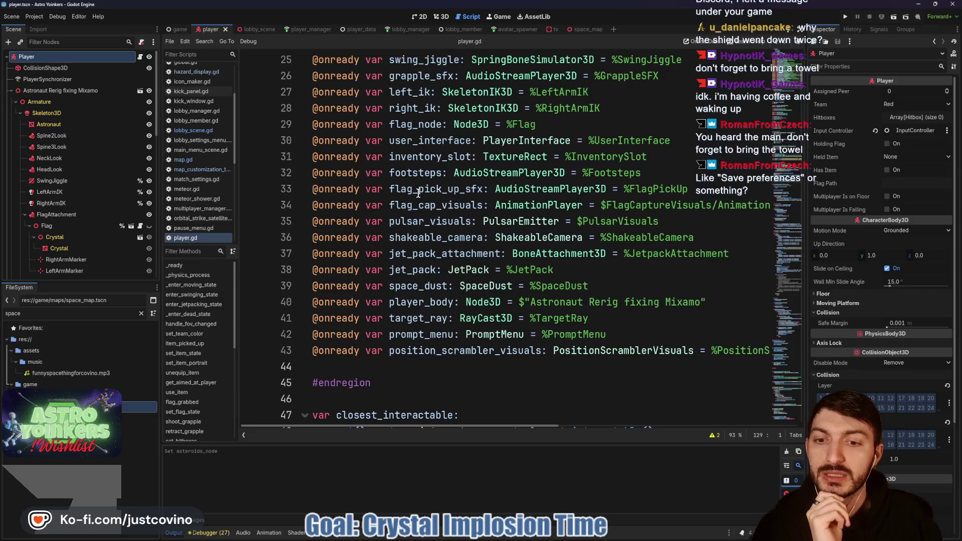
pyautogui.scroll(-2, 419, 193)
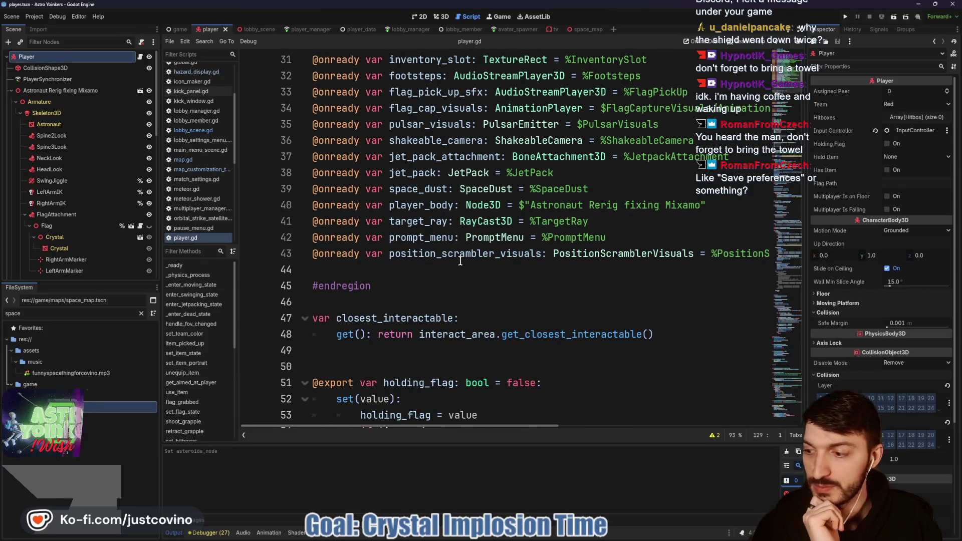
pyautogui.scroll(7, 462, 262)
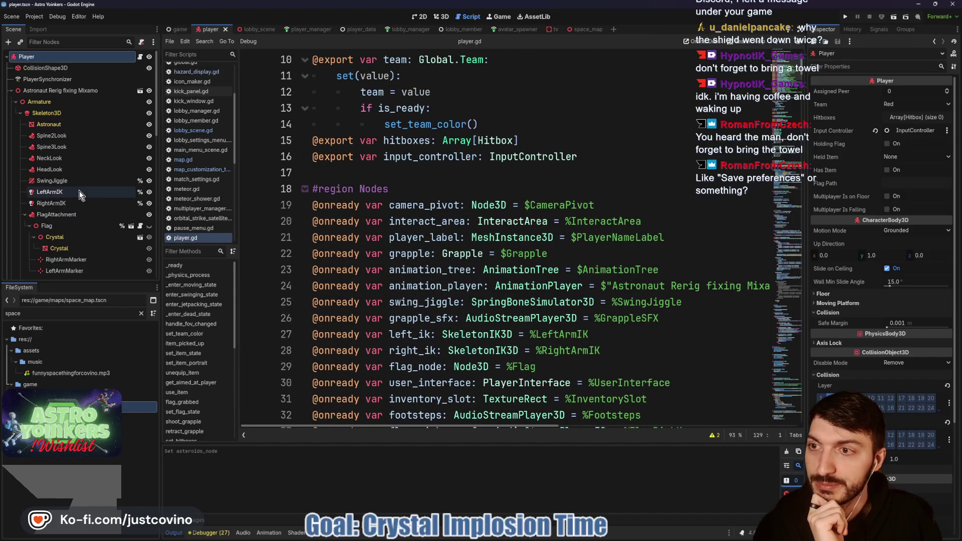
pyautogui.click(11, 90)
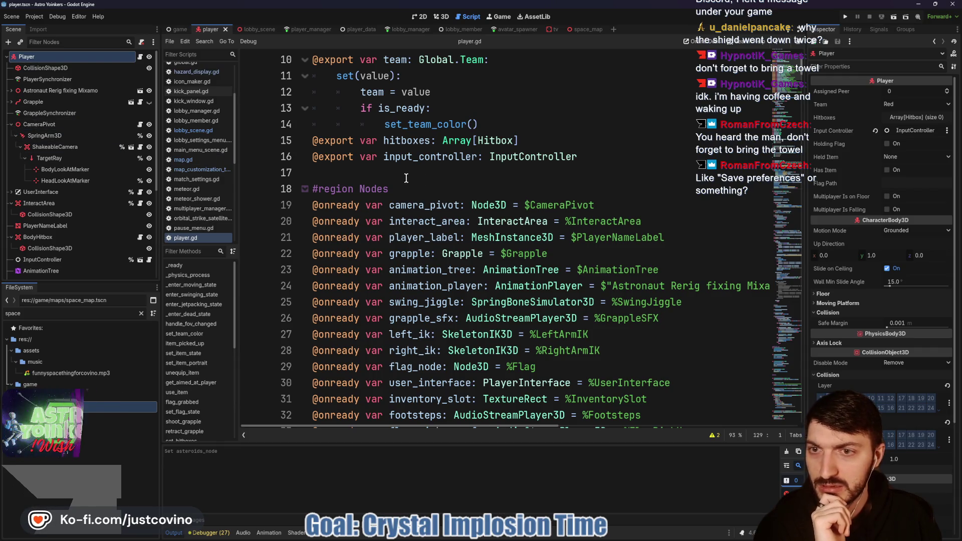
pyautogui.click(419, 188)
pyautogui.press('Return')
pyautogui.press('Return')
pyautogui.press('Return')
pyautogui.press('Up')
pyautogui.press('Up')
pyautogui.write('export_sub')
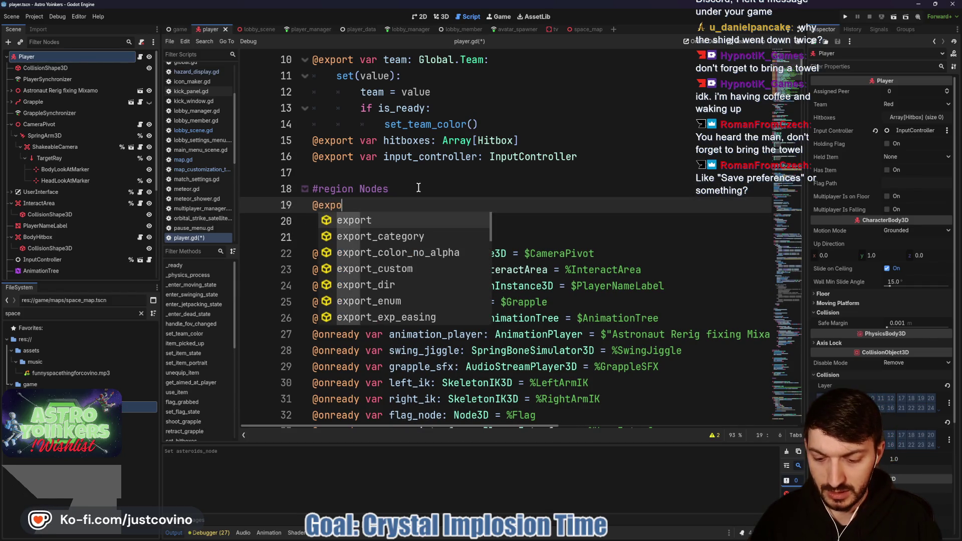
pyautogui.press('Return')
pyautogui.write('"N")')
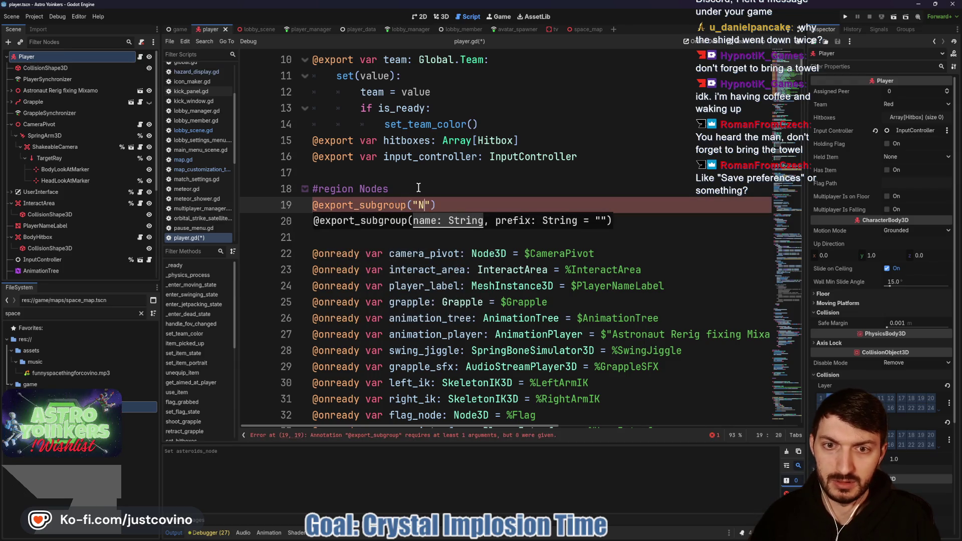
pyautogui.press('BackSpace')
pyautogui.press('BackSpace')
pyautogui.press('BackSpace')
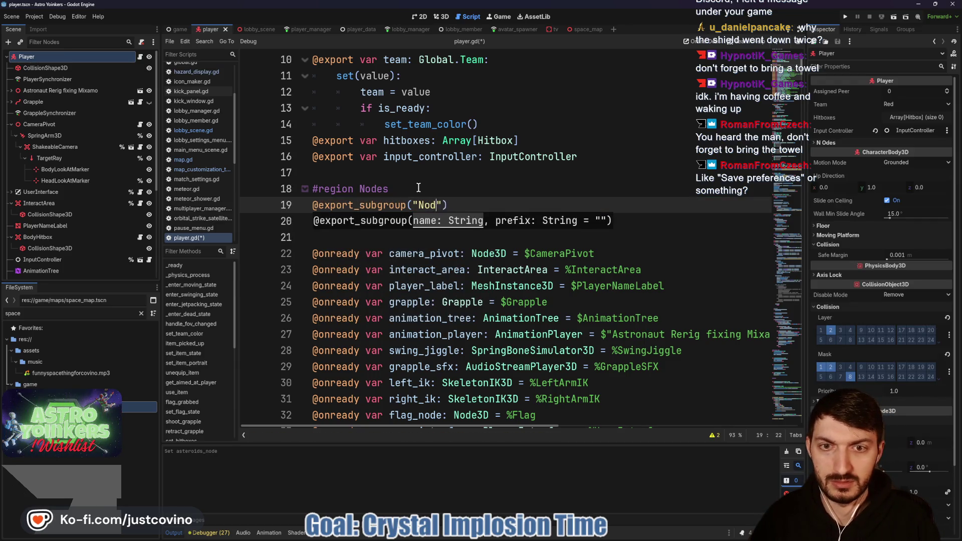
pyautogui.press('End')
pyautogui.press('Return')
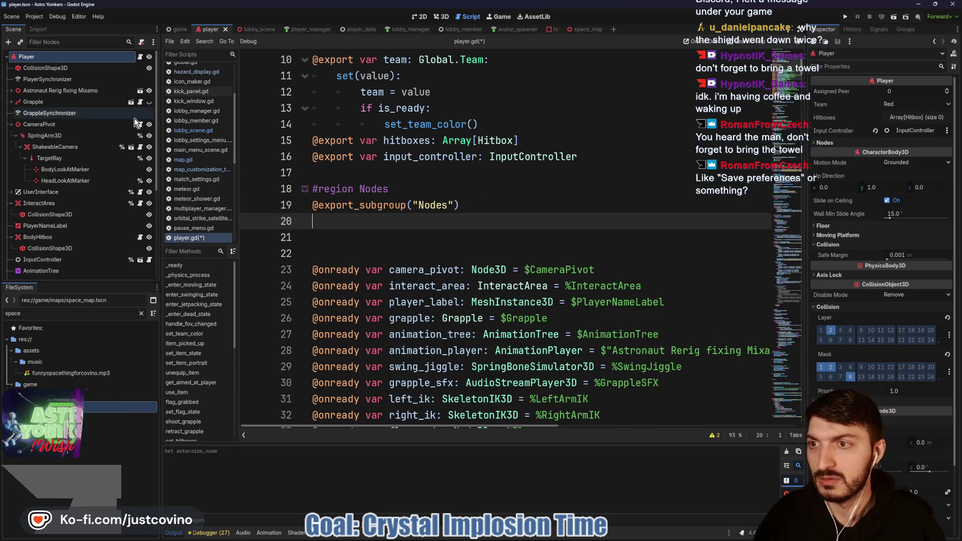
pyautogui.moveTo(61, 123); pyautogui.dragTo(321, 221)
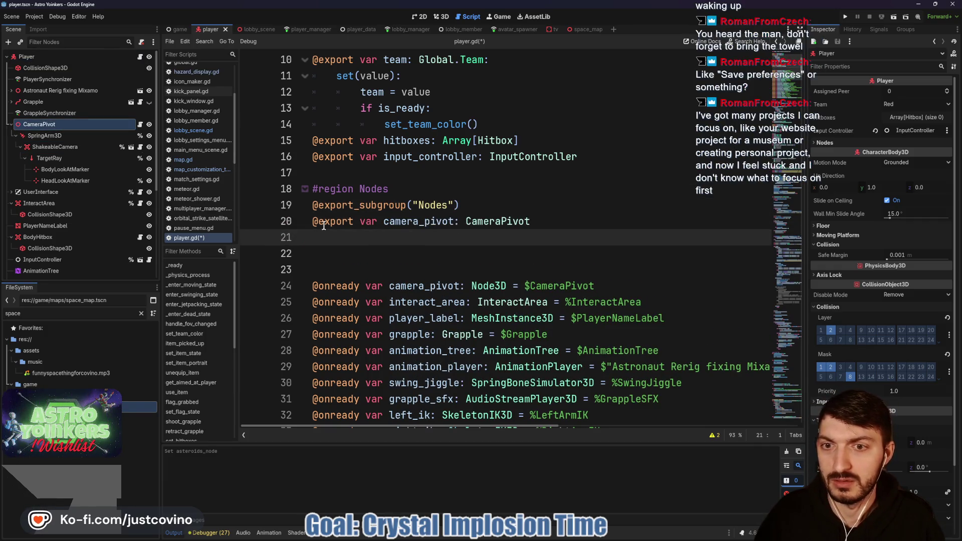
pyautogui.moveTo(647, 289); pyautogui.dragTo(287, 286)
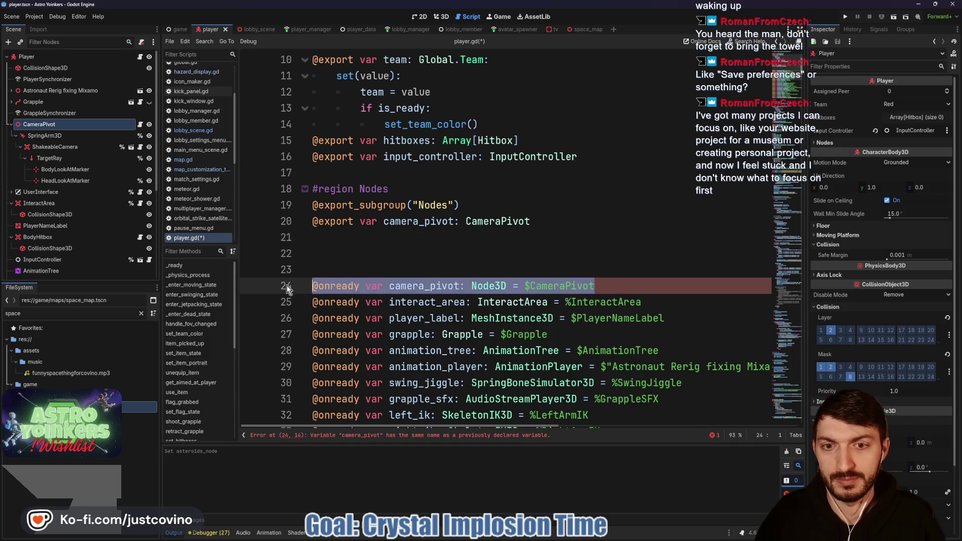
pyautogui.press('BackSpace')
pyautogui.press('BackSpace')
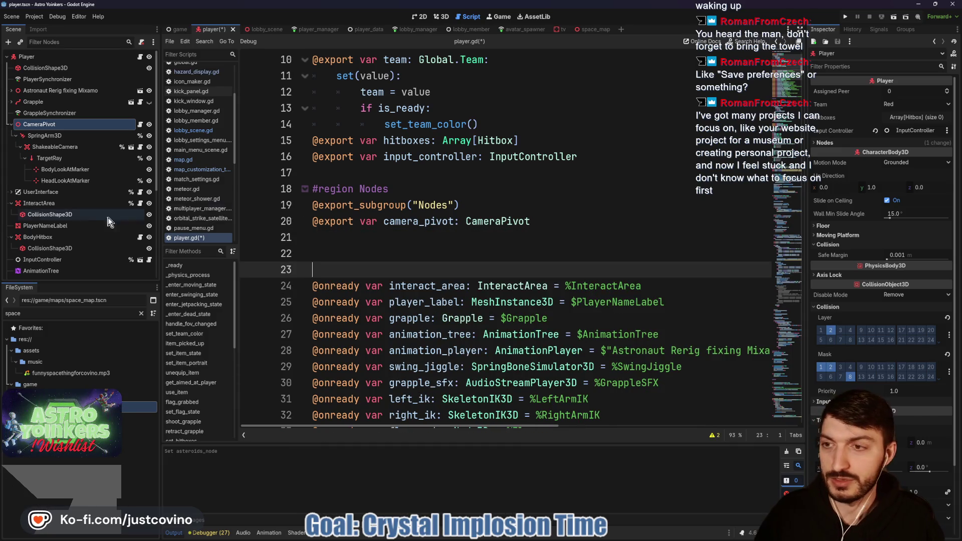
# Export Grapple, InteractArea and PlayerNameLabel, shortening player_name_label to player_label
pyautogui.click(52, 204)
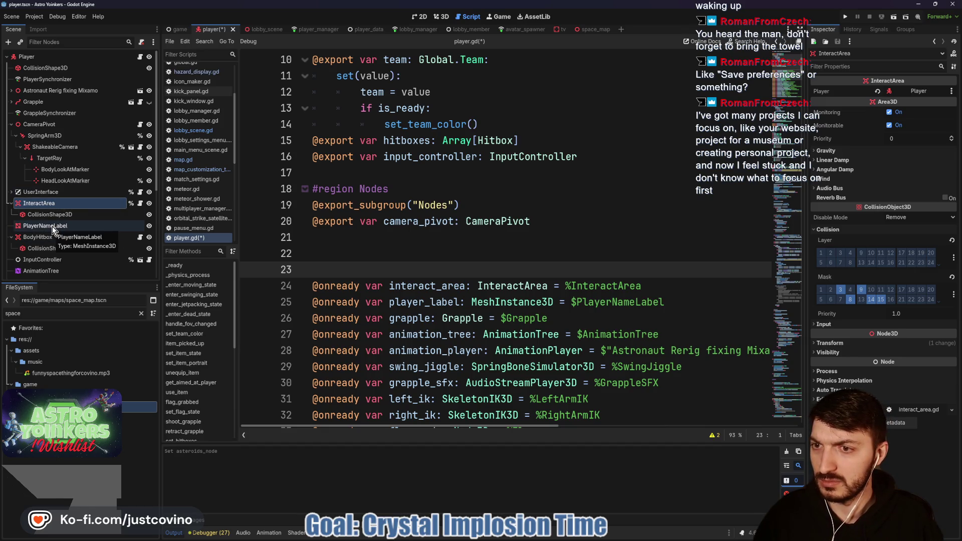
pyautogui.keyDown('ctrl'); pyautogui.click(52, 226); pyautogui.keyUp('ctrl')
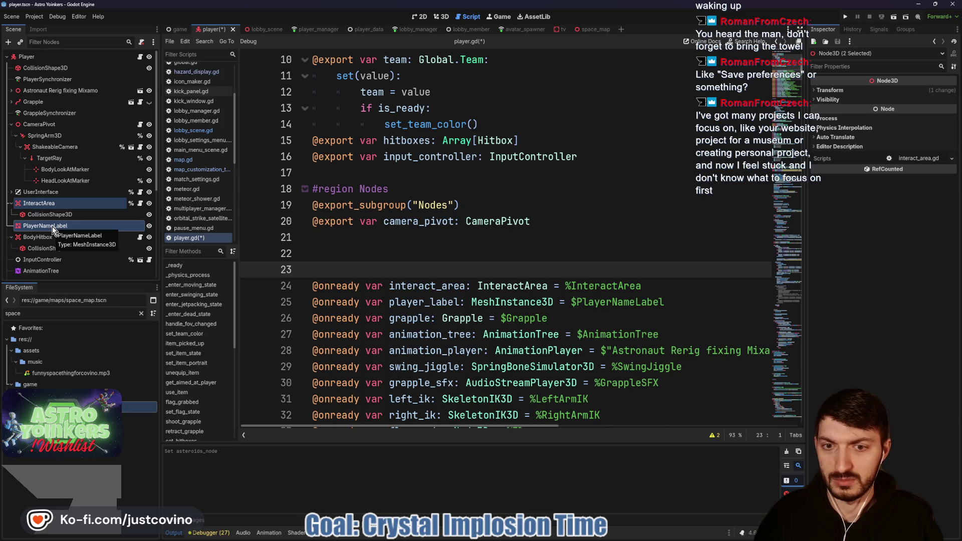
pyautogui.keyDown('ctrl'); pyautogui.click(52, 101); pyautogui.keyUp('ctrl')
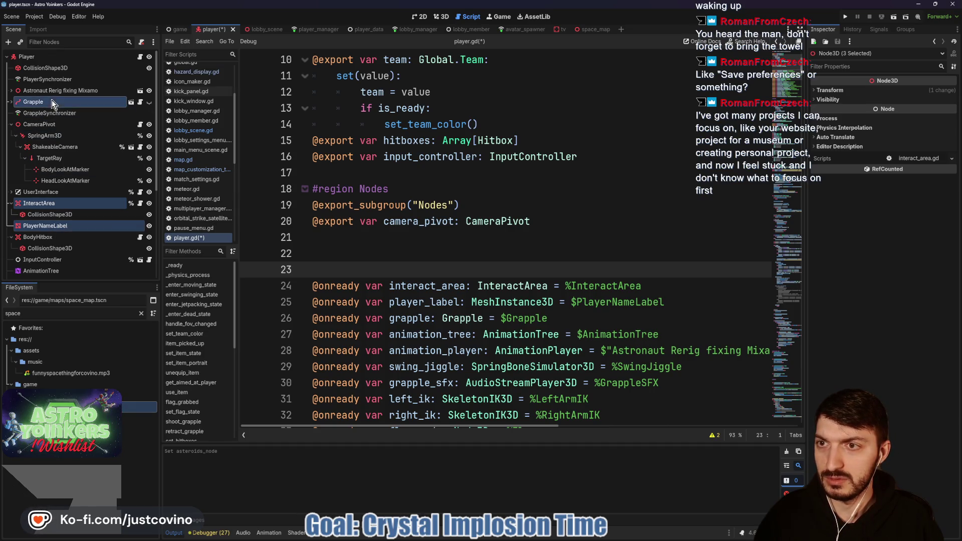
pyautogui.moveTo(153, 129); pyautogui.dragTo(326, 236)
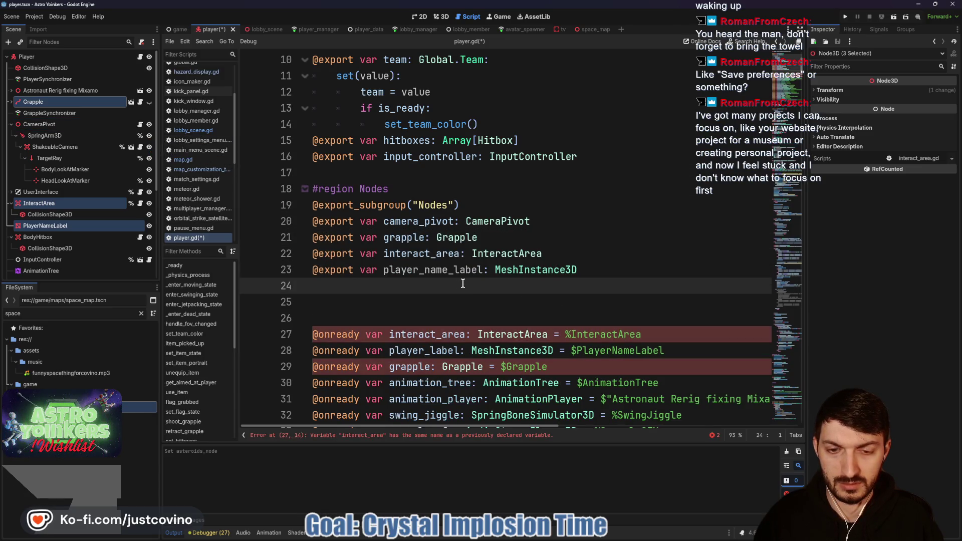
pyautogui.moveTo(446, 271); pyautogui.dragTo(419, 271)
pyautogui.press('BackSpace')
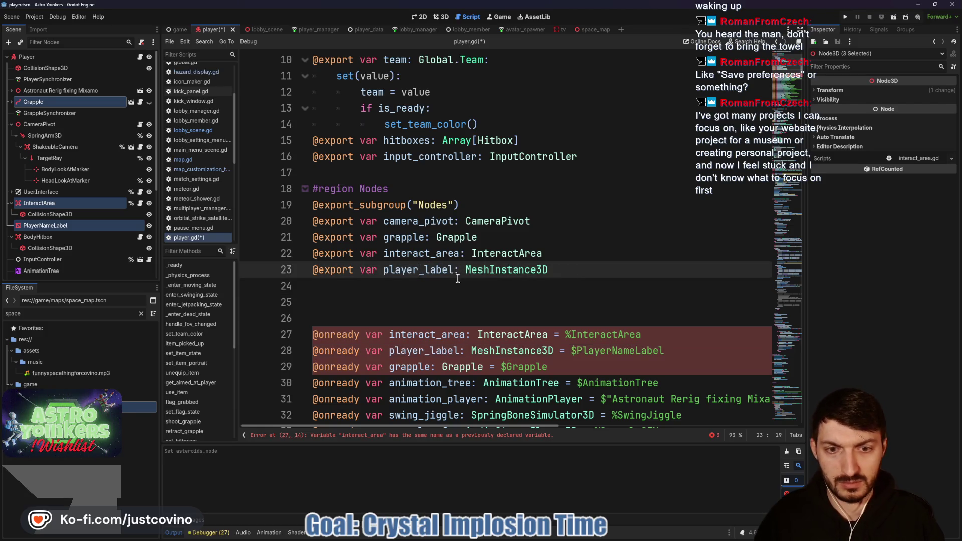
pyautogui.moveTo(574, 367); pyautogui.dragTo(269, 340)
pyautogui.press('BackSpace')
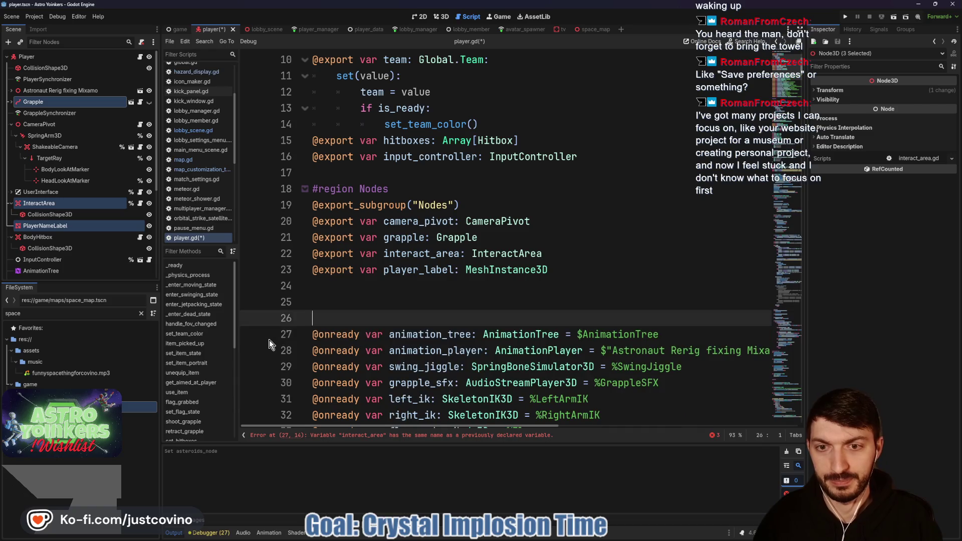
pyautogui.press('BackSpace')
pyautogui.press('BackSpace')
pyautogui.click(392, 292)
pyautogui.hotkey('ctrl', 's')
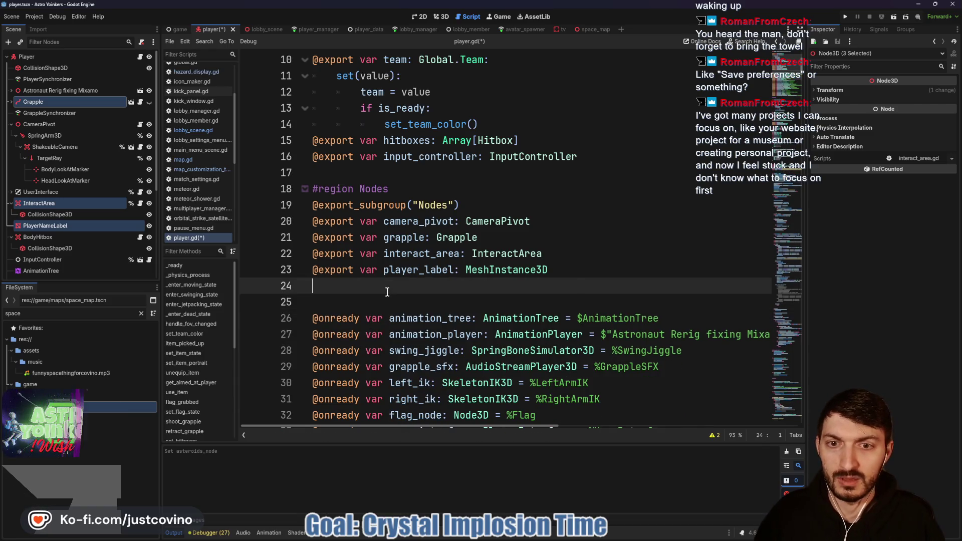
pyautogui.click(66, 57)
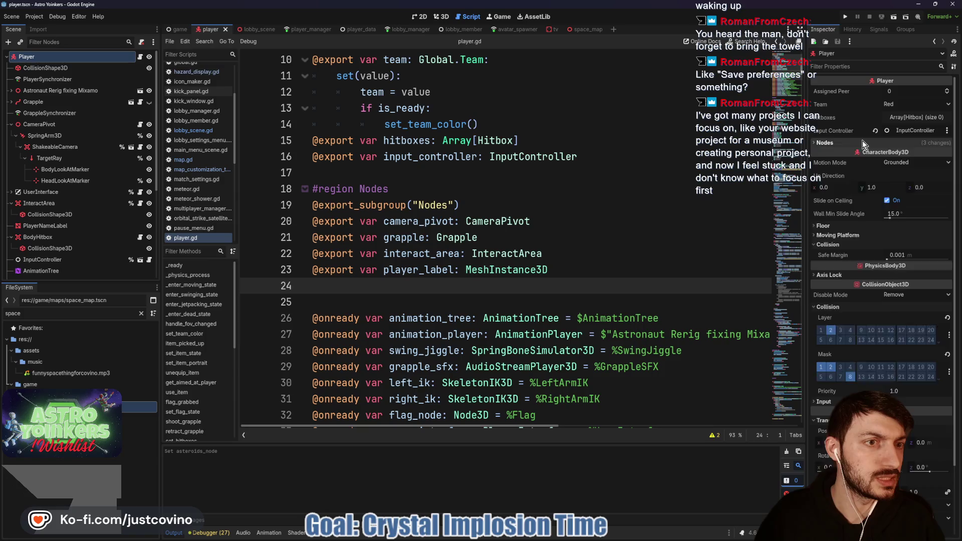
# Link the Player's Player Label export to the PlayerNameLabel node and save
pyautogui.click(862, 143)
pyautogui.click(910, 193)
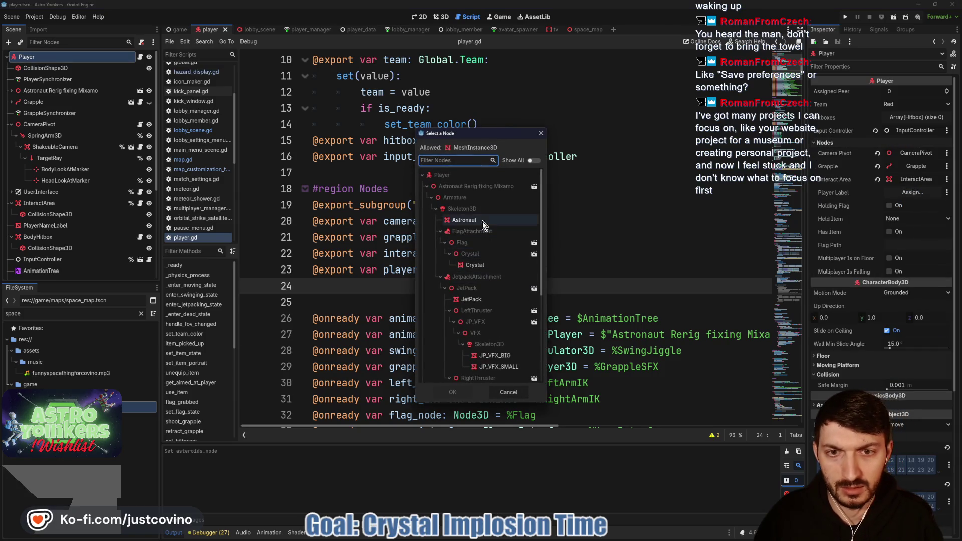
pyautogui.scroll(-3, 481, 296)
pyautogui.scroll(-3, 481, 305)
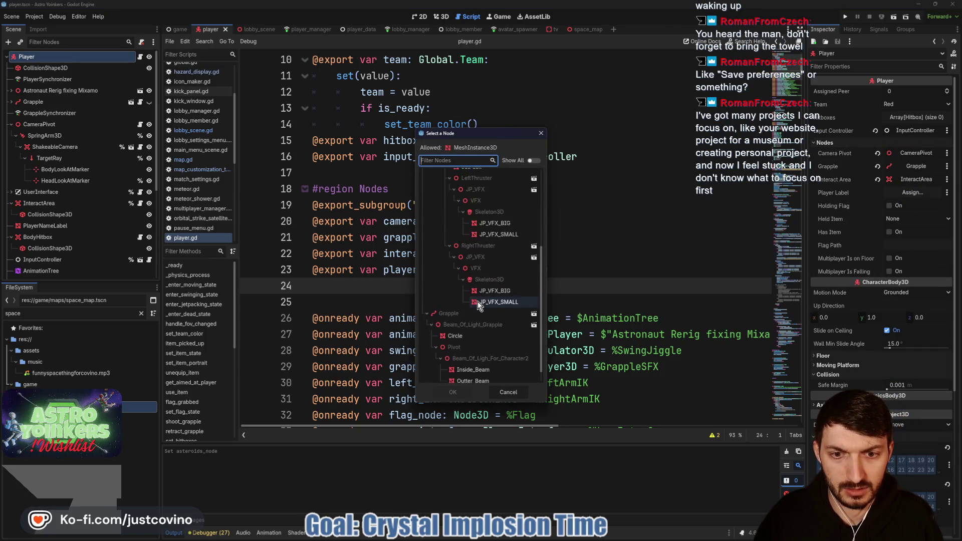
pyautogui.click(474, 376)
pyautogui.click(441, 392)
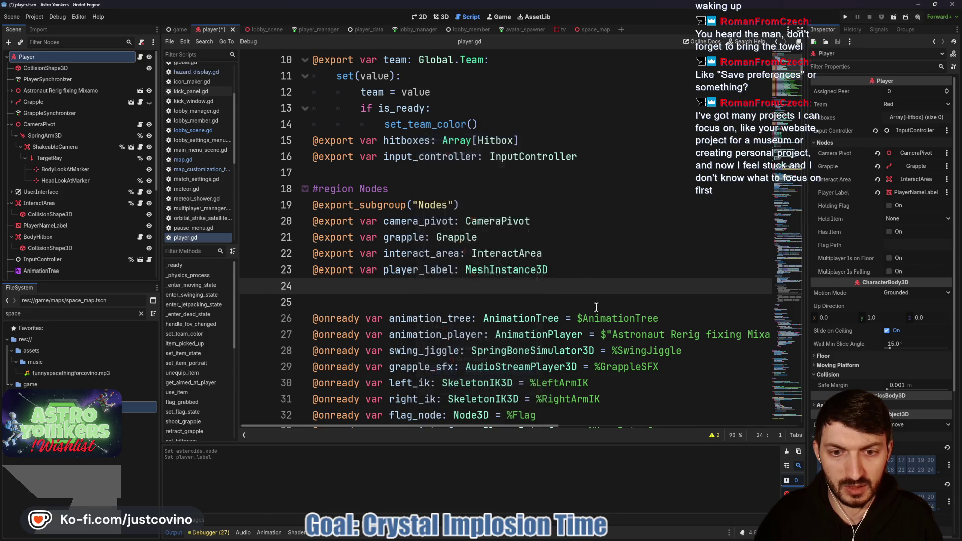
pyautogui.hotkey('ctrl', 's')
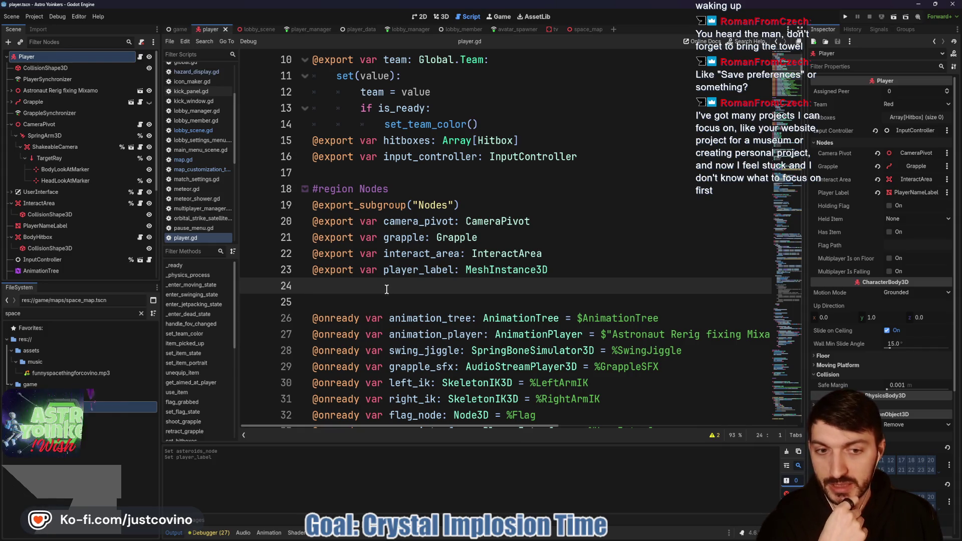
pyautogui.click(84, 270)
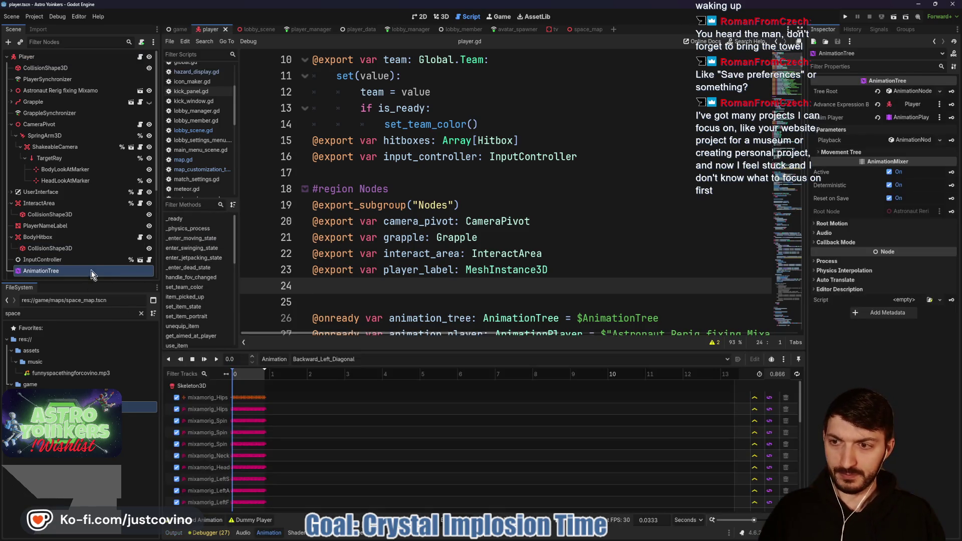
pyautogui.moveTo(346, 292); pyautogui.dragTo(346, 287)
pyautogui.scroll(-2, 451, 226)
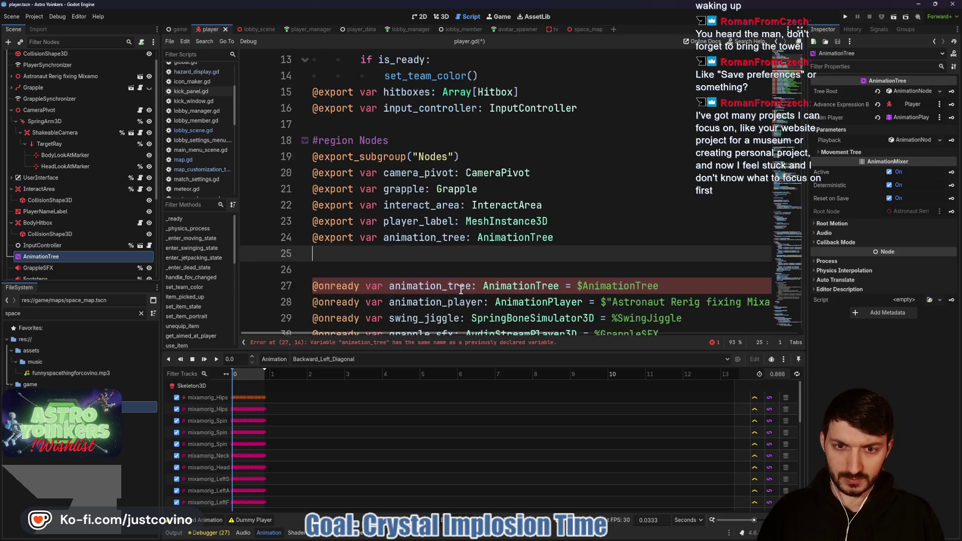
pyautogui.moveTo(660, 237); pyautogui.dragTo(281, 241)
pyautogui.press('BackSpace')
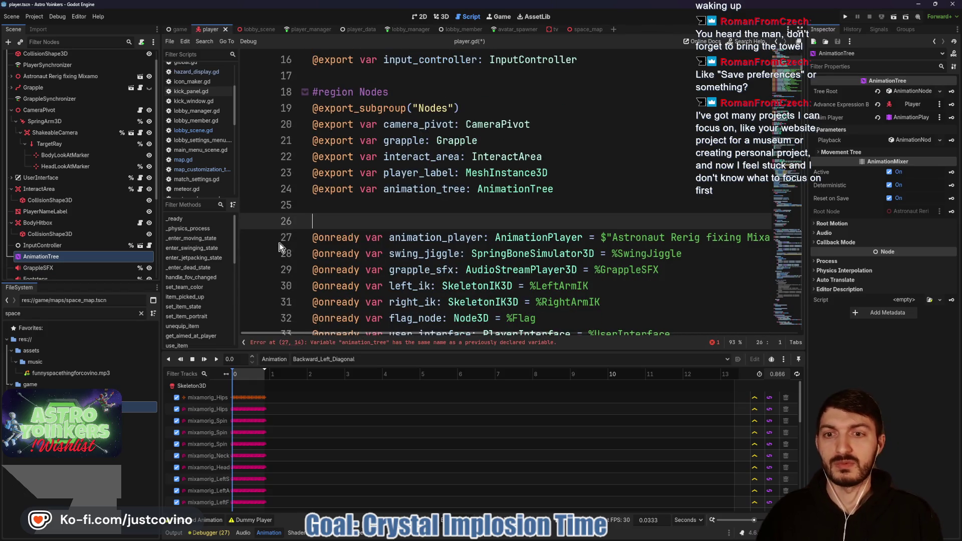
pyautogui.hotkey('ctrl', 's')
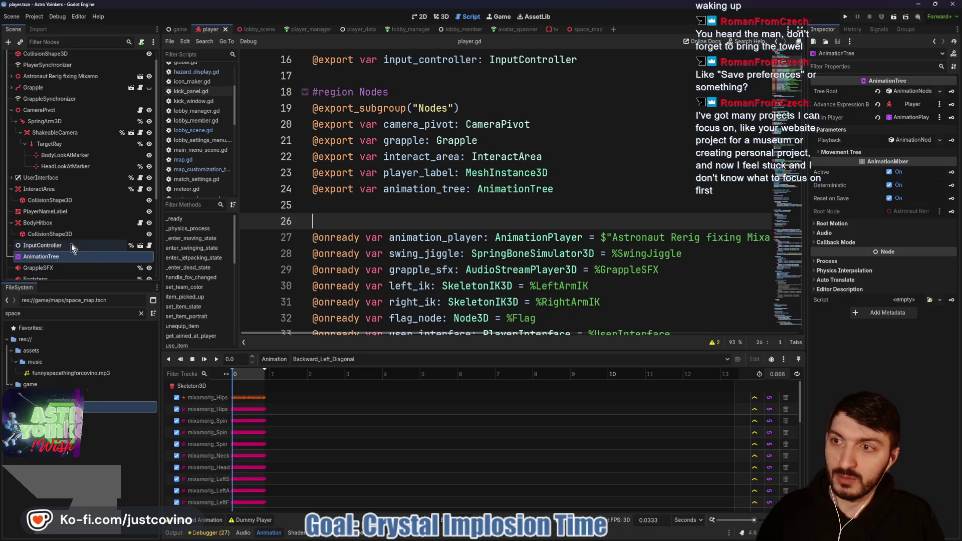
pyautogui.scroll(1, 71, 243)
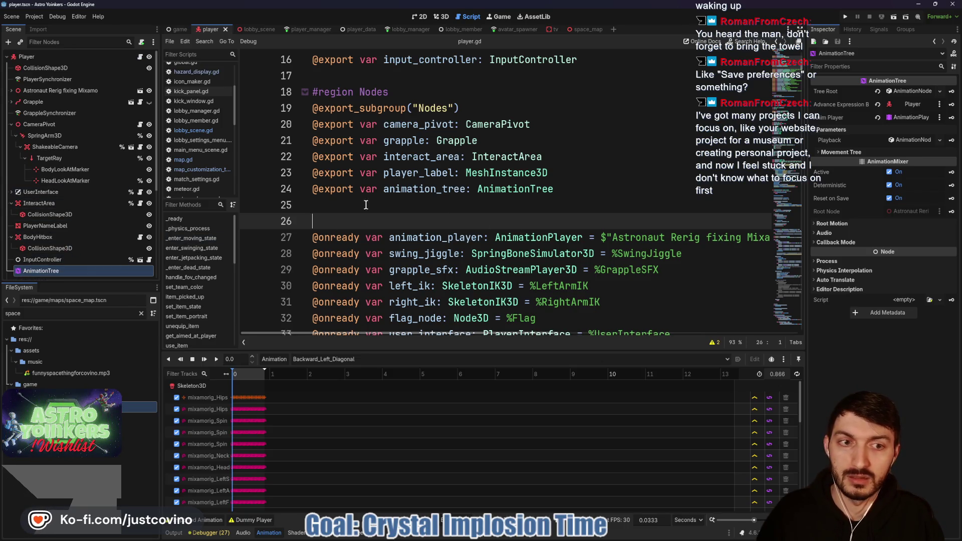
pyautogui.click(12, 91)
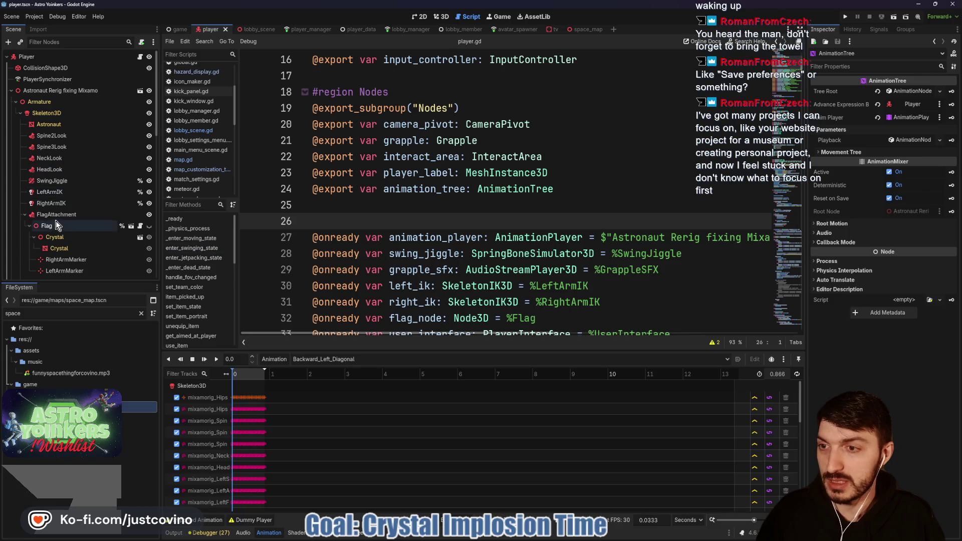
pyautogui.scroll(-5, 55, 222)
pyautogui.click(351, 205)
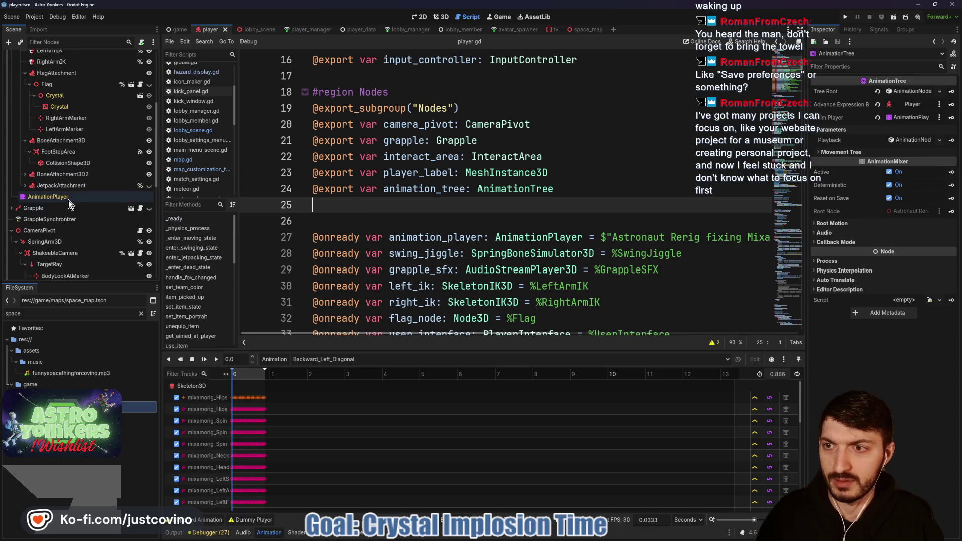
pyautogui.moveTo(65, 197); pyautogui.dragTo(143, 197)
pyautogui.moveTo(341, 212); pyautogui.dragTo(343, 211)
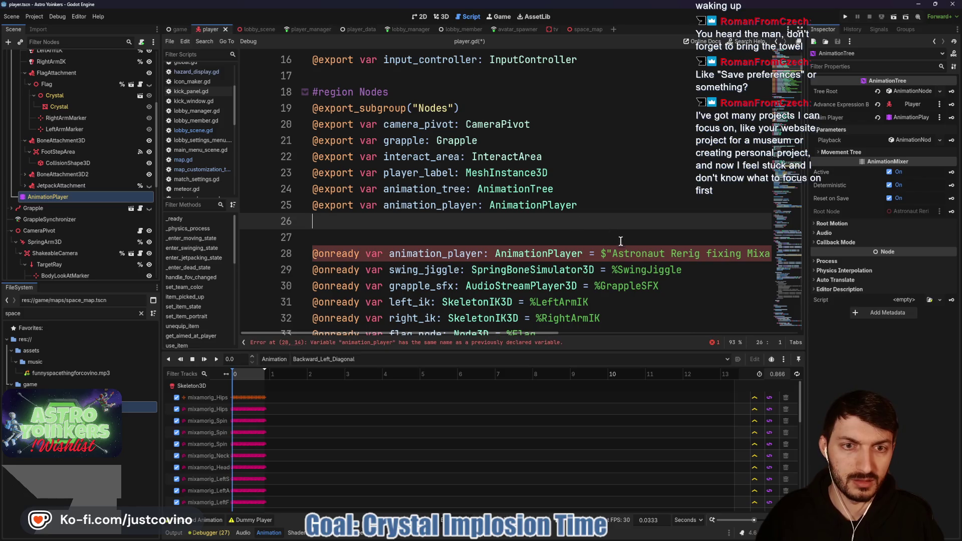
pyautogui.moveTo(312, 254); pyautogui.dragTo(784, 255)
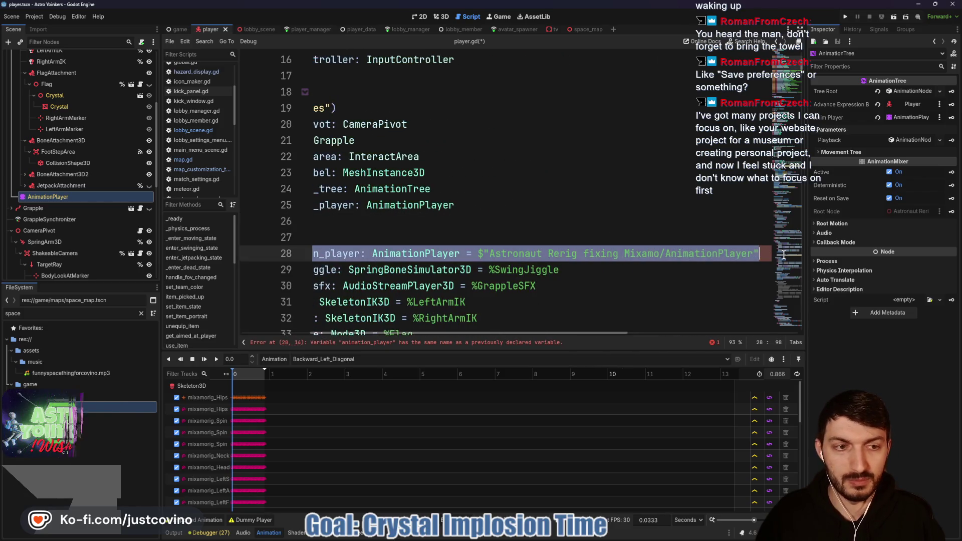
pyautogui.press('BackSpace')
pyautogui.press('BackSpace')
pyautogui.press('BackSpace')
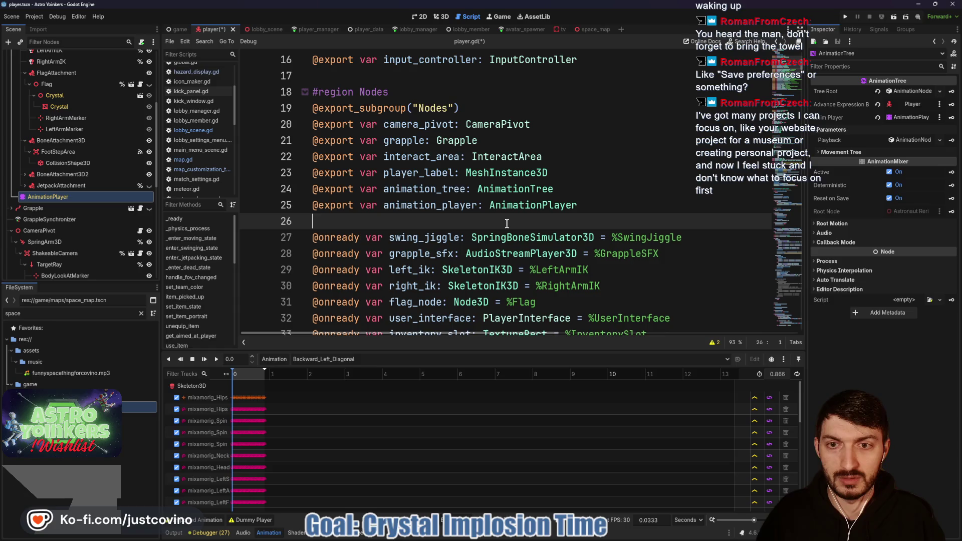
pyautogui.press('Return')
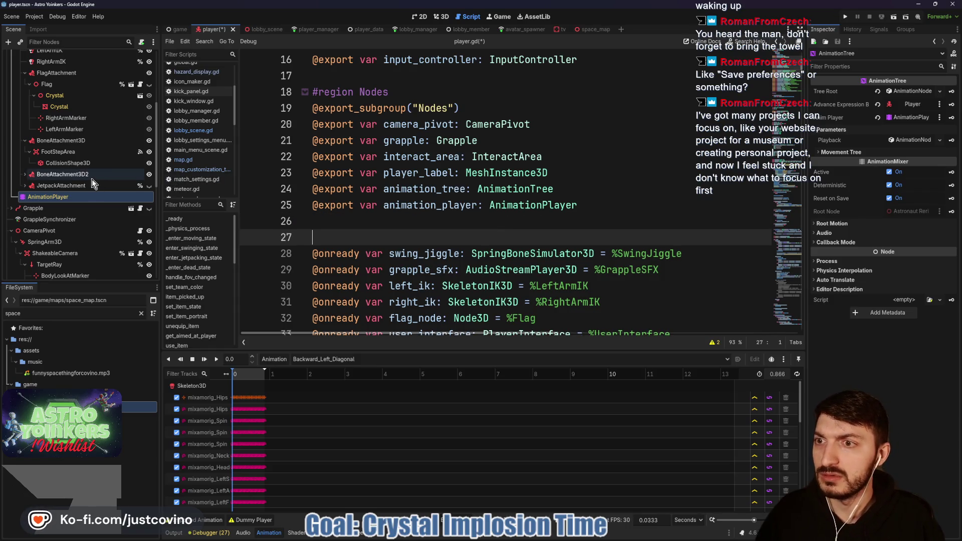
pyautogui.scroll(4, 84, 179)
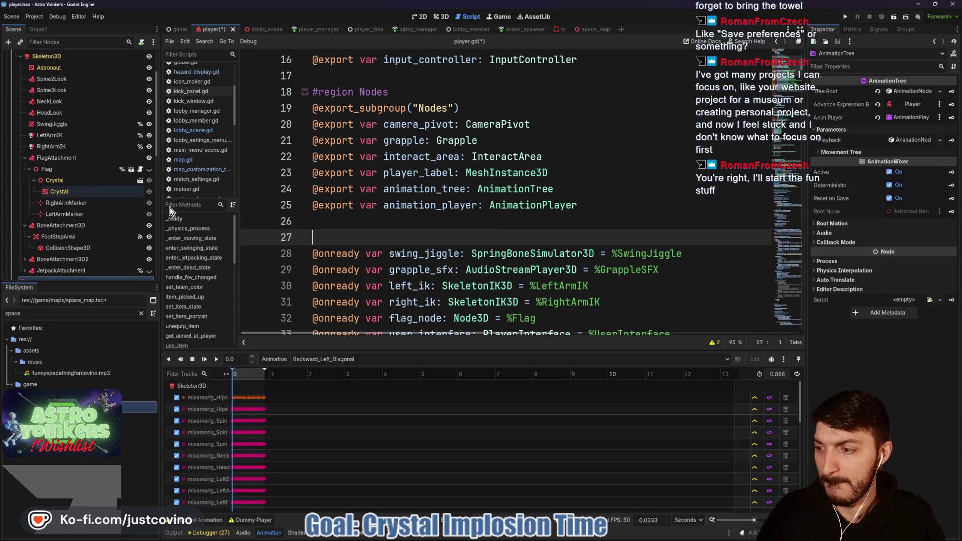
pyautogui.hotkey('ctrl', 's')
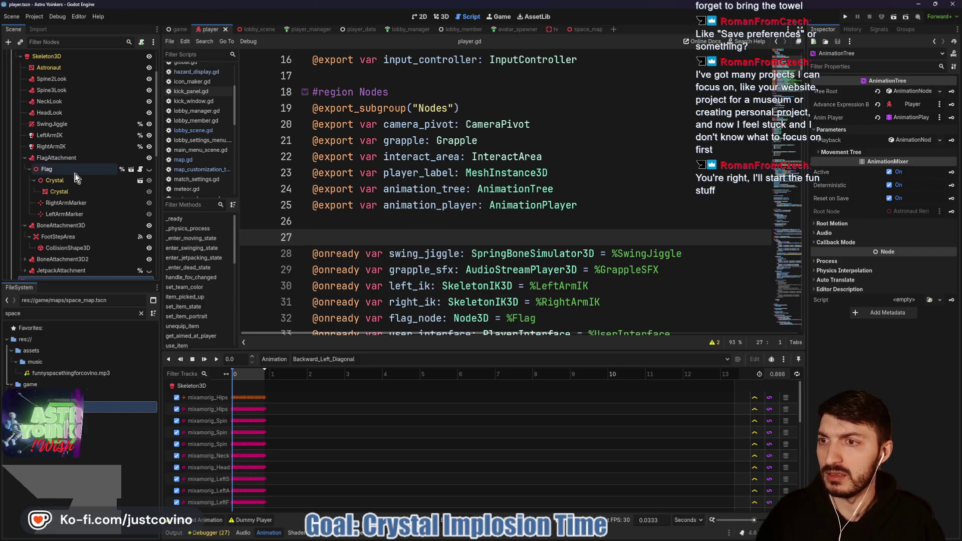
pyautogui.scroll(-3, 85, 196)
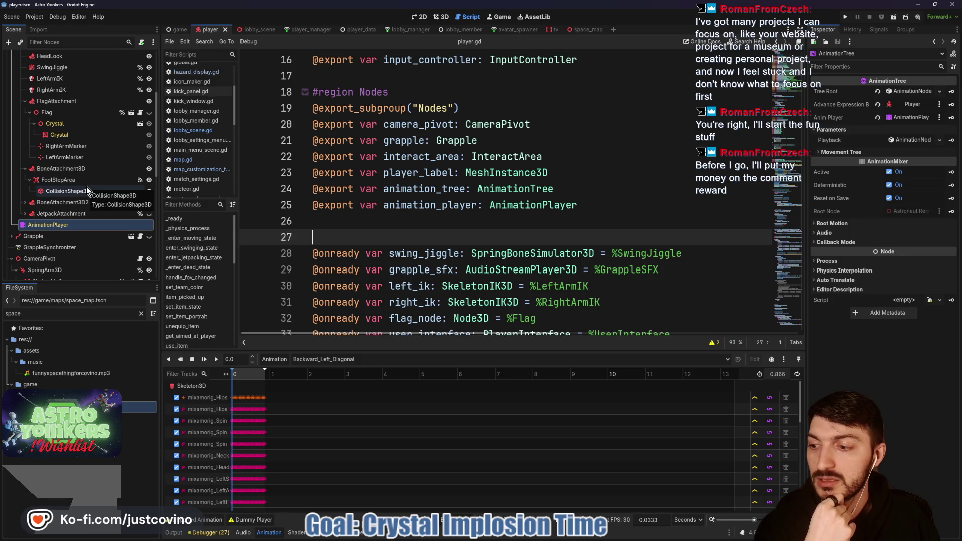
pyautogui.scroll(5, 86, 186)
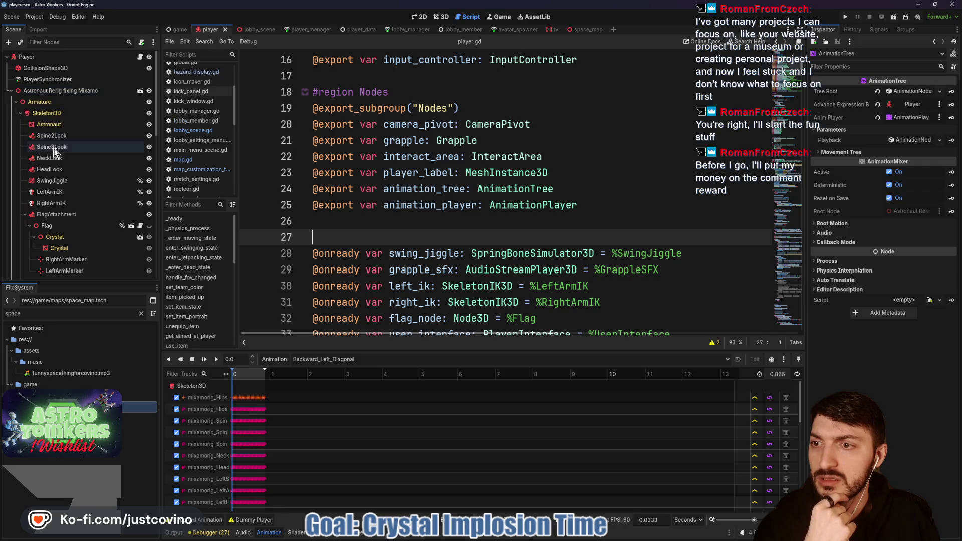
pyautogui.moveTo(68, 180)
pyautogui.mouseDown()
pyautogui.moveTo(354, 232)
pyautogui.moveTo(336, 226)
pyautogui.mouseUp()
pyautogui.tripleClick(311, 269)
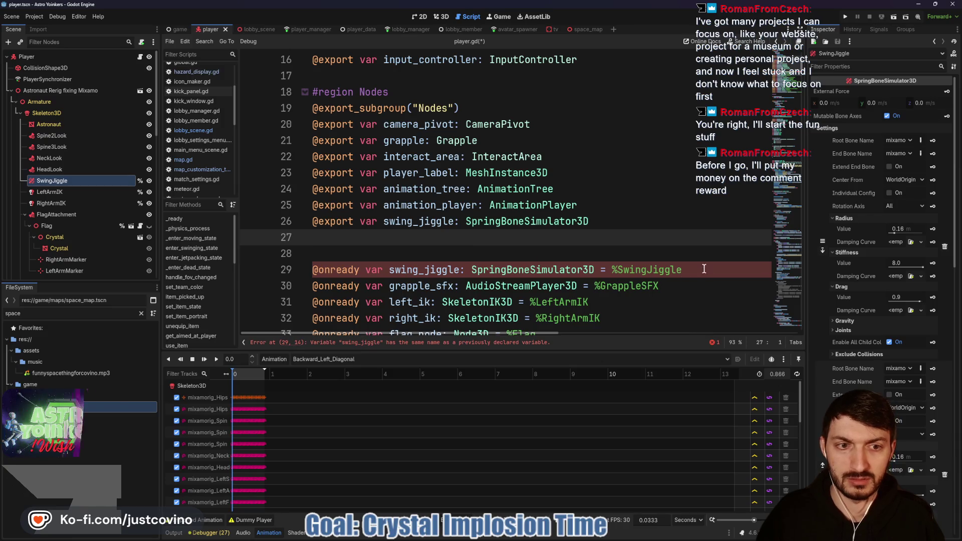
pyautogui.press('BackSpace')
pyautogui.press('BackSpace')
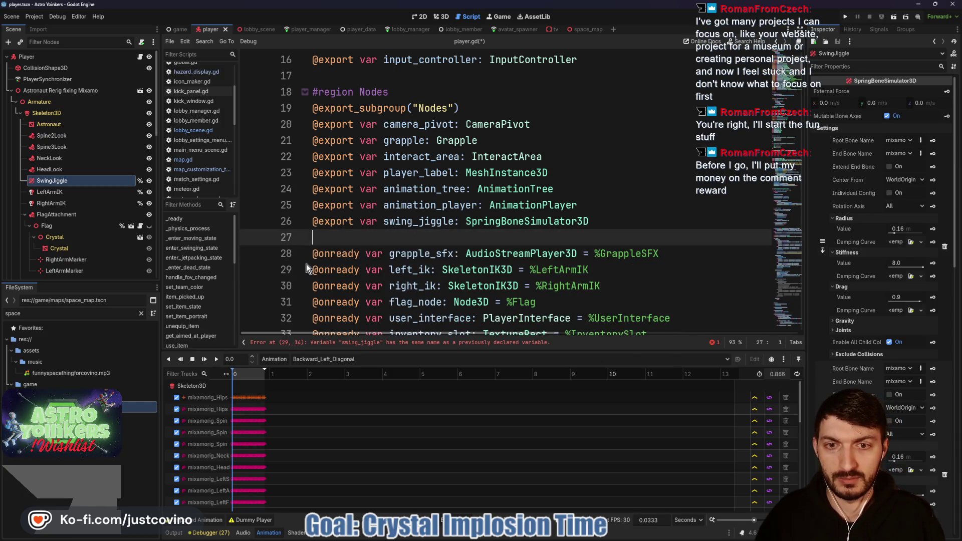
pyautogui.hotkey('ctrl', 's')
pyautogui.scroll(-2, 391, 245)
pyautogui.scroll(1, 410, 233)
pyautogui.scroll(1, 409, 233)
pyautogui.scroll(-1, 409, 233)
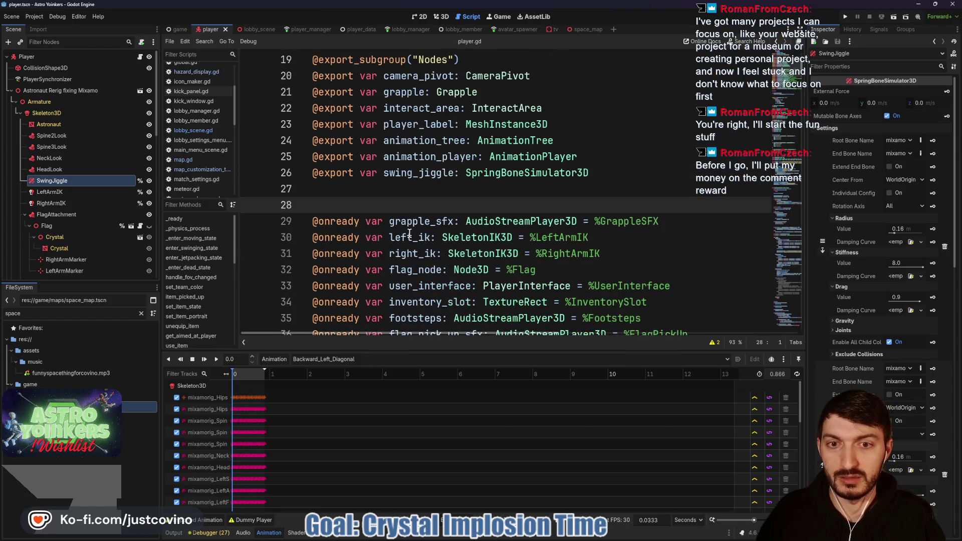
pyautogui.click(68, 194)
pyautogui.keyDown('ctrl'); pyautogui.click(67, 205); pyautogui.keyUp('ctrl')
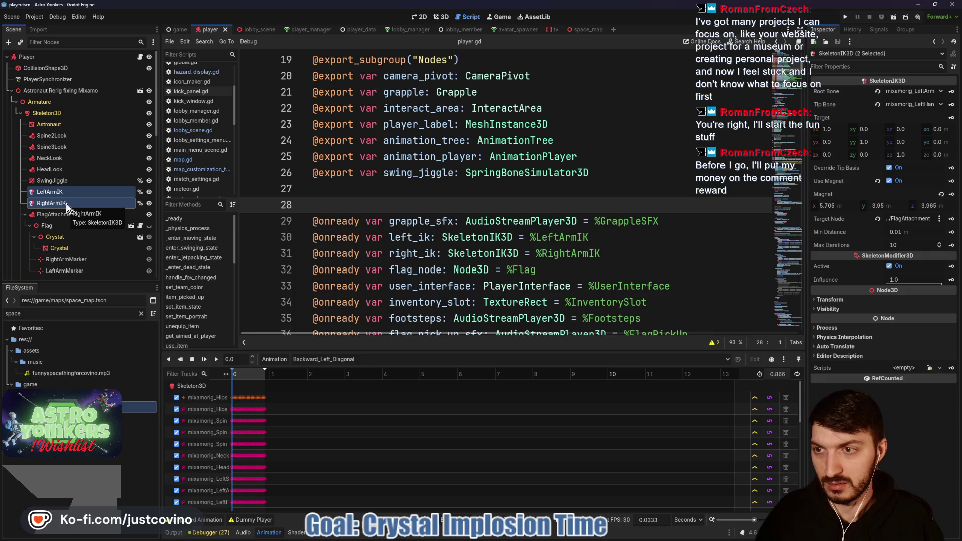
pyautogui.moveTo(324, 203); pyautogui.dragTo(368, 194)
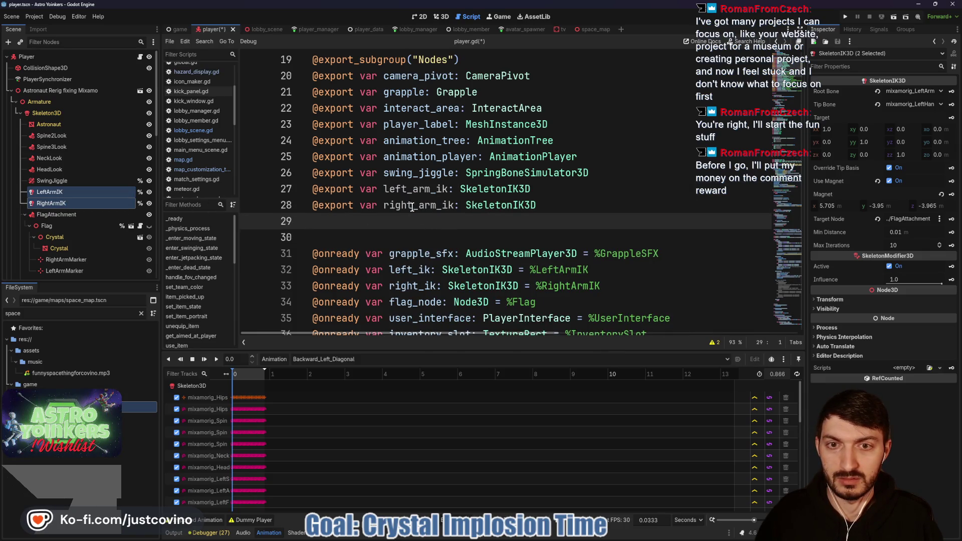
pyautogui.moveTo(436, 207)
pyautogui.mouseDown()
pyautogui.moveTo(414, 206)
pyautogui.moveTo(427, 189)
pyautogui.moveTo(408, 189)
pyautogui.mouseUp()
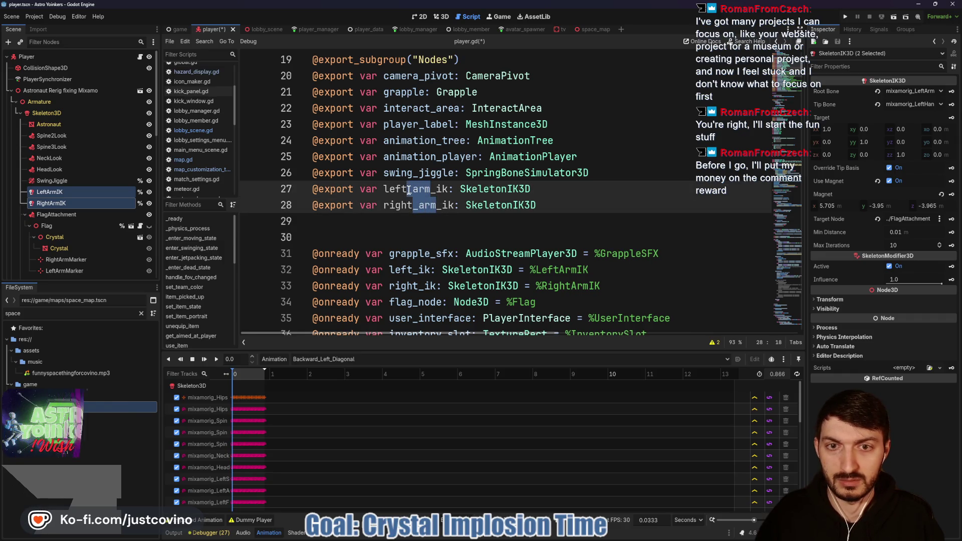
pyautogui.press('BackSpace')
pyautogui.moveTo(624, 281); pyautogui.dragTo(260, 273)
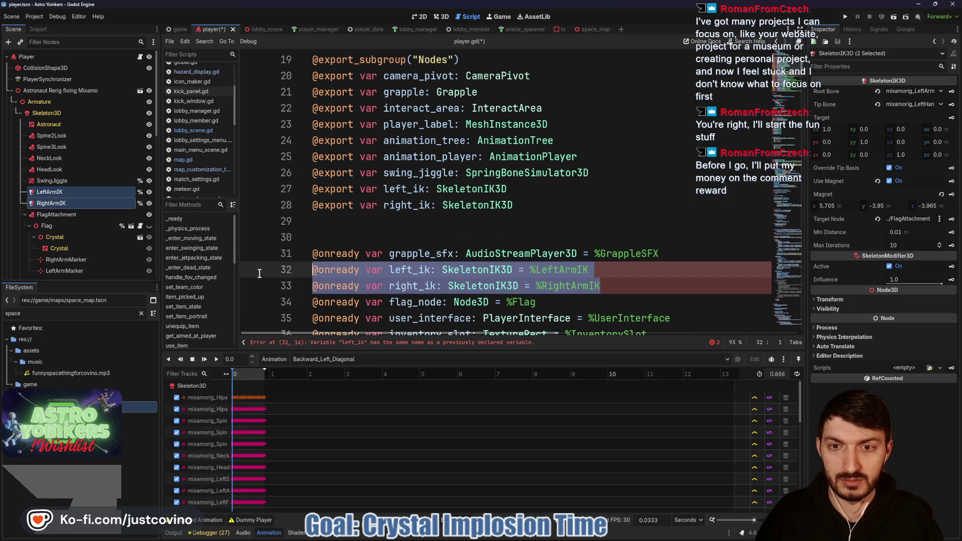
pyautogui.press('BackSpace')
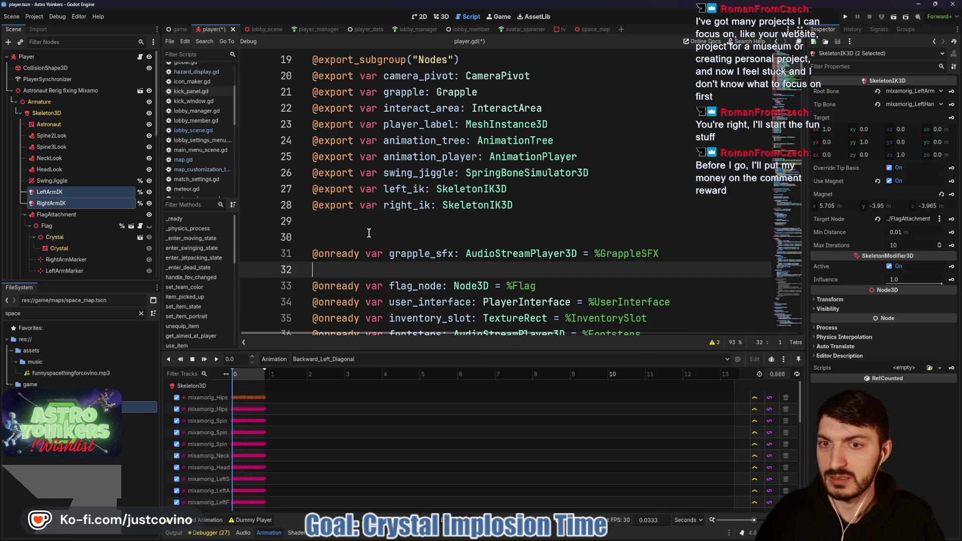
pyautogui.click(369, 233)
pyautogui.hotkey('ctrl', 's')
pyautogui.click(75, 57)
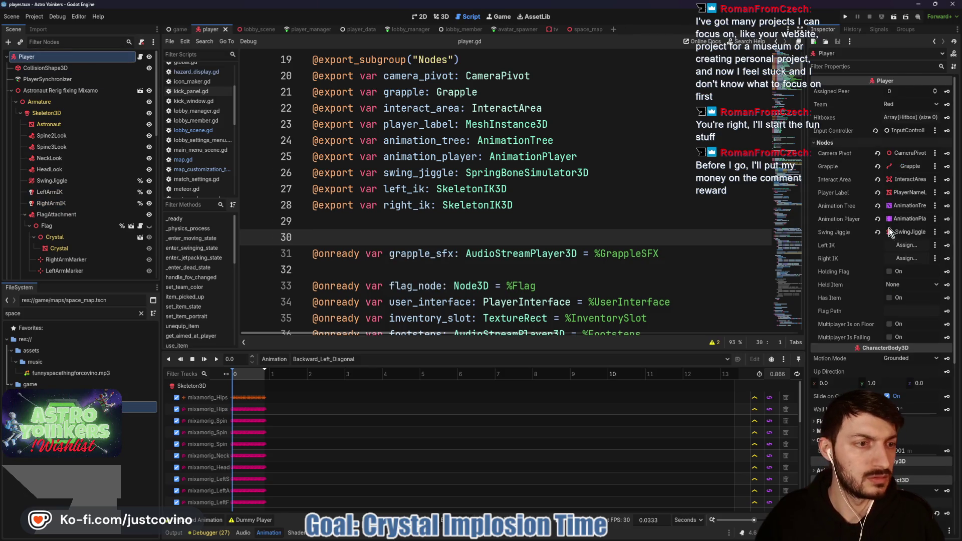
# Link the Player's Left IK export to LeftArmIK and Right IK to RightArmIK
pyautogui.click(905, 245)
pyautogui.click(451, 220)
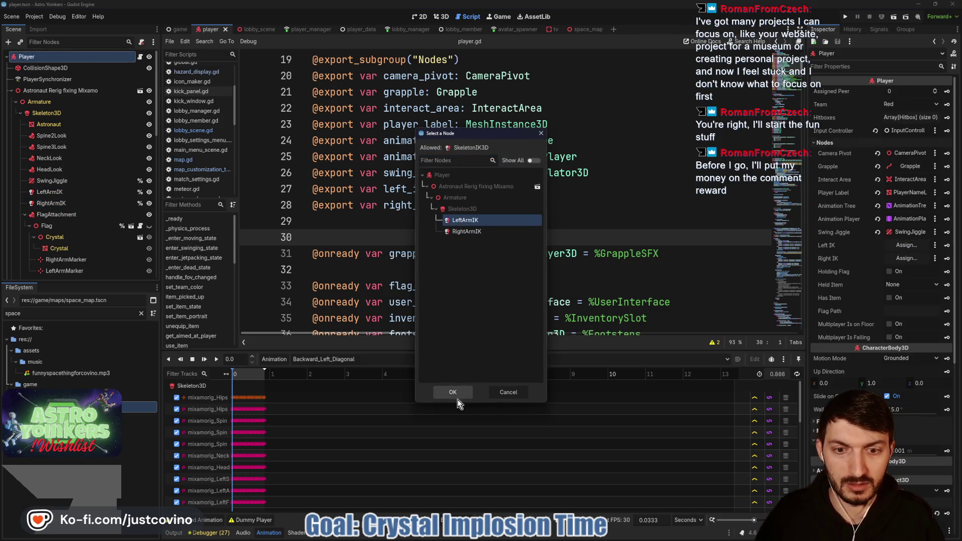
pyautogui.click(453, 396)
pyautogui.click(905, 259)
pyautogui.click(466, 232)
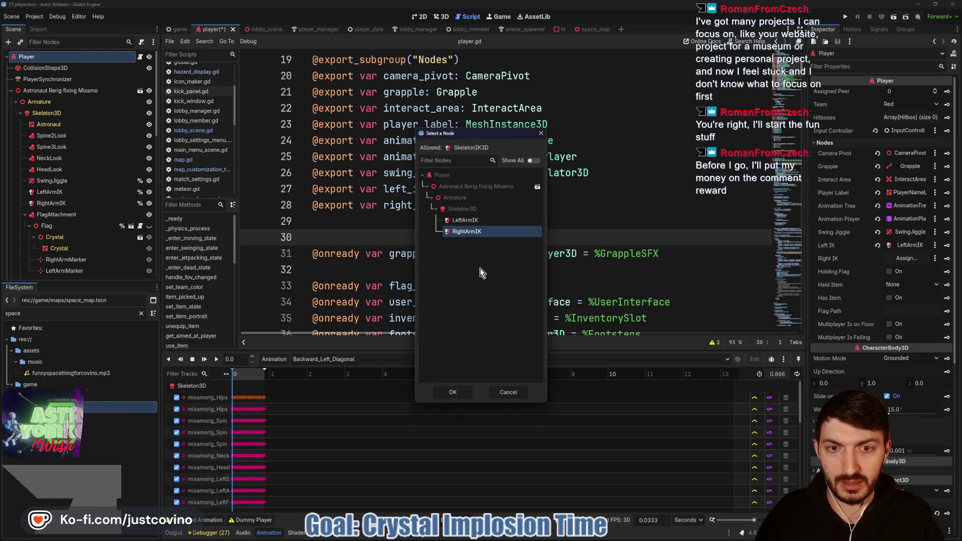
pyautogui.click(453, 393)
# Save the scene with the new IK assignments
pyautogui.click(512, 251)
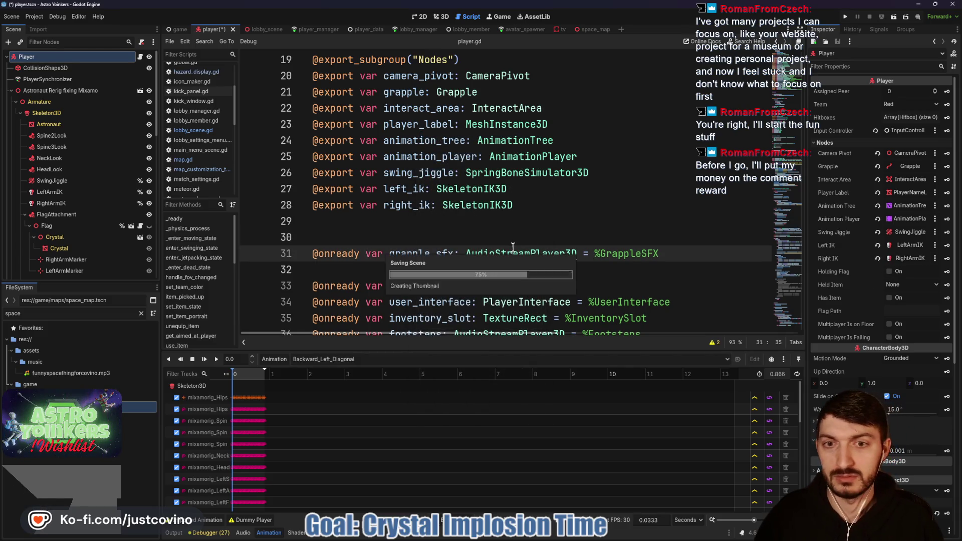
pyautogui.hotkey('ctrl', 's')
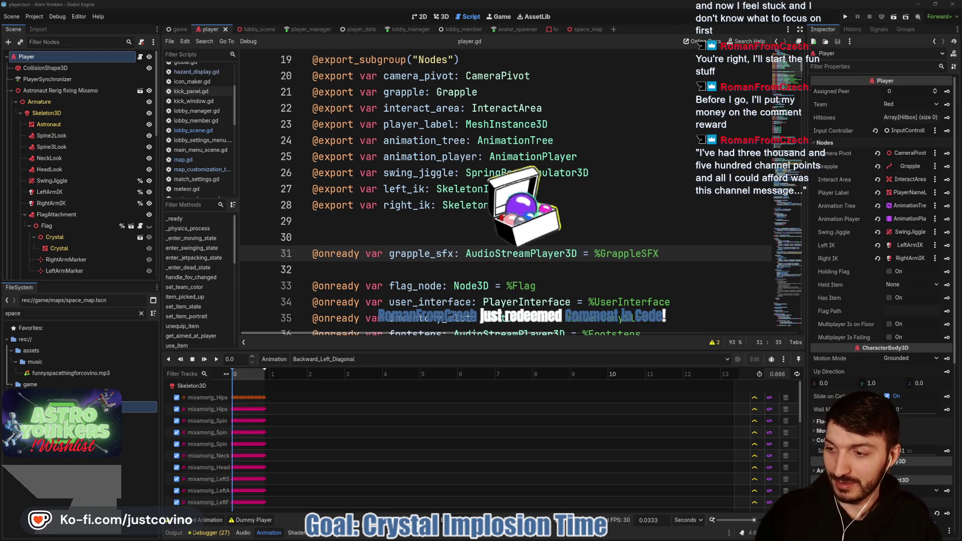
pyautogui.scroll(-20, 431, 221)
pyautogui.keyDown('shift'); pyautogui.click(435, 230); pyautogui.keyUp('shift')
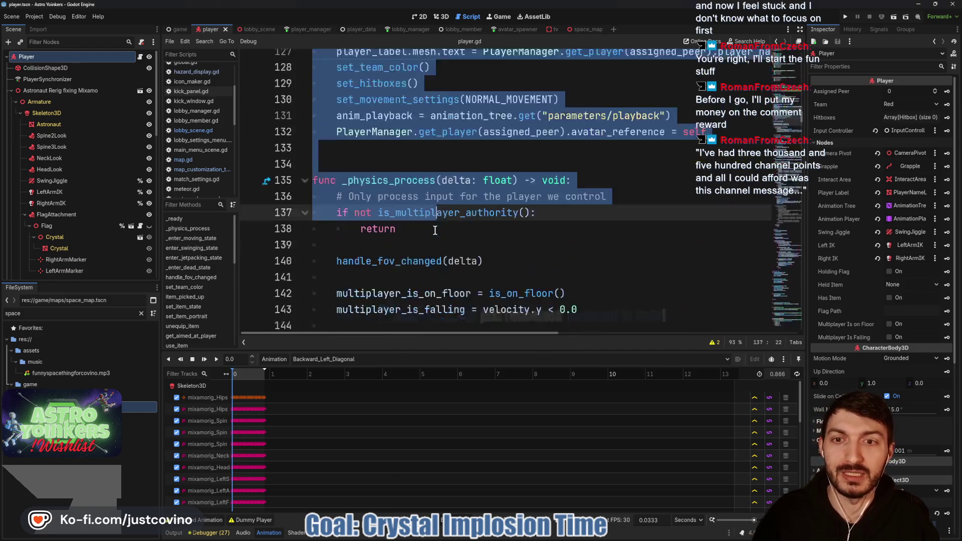
# Open blank lines at line 272, just above the State Swaps region in player.gd
pyautogui.scroll(-20, 435, 230)
pyautogui.moveTo(435, 194); pyautogui.dragTo(412, 244)
pyautogui.scroll(-5, 412, 244)
pyautogui.scroll(-14, 412, 244)
pyautogui.scroll(5, 402, 237)
pyautogui.scroll(-6, 401, 237)
pyautogui.click(330, 167)
pyautogui.press('Return')
pyautogui.press('Return')
pyautogui.press('Up')
pyautogui.press('Up')
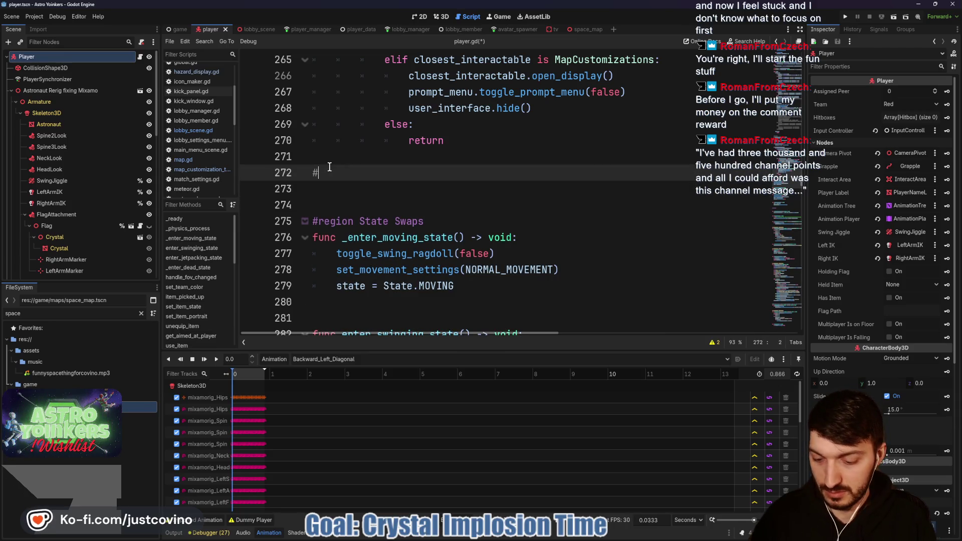
# Paste the viewer's chat quote as a comment with the viewer's username and APR 2026, then save
pyautogui.hotkey('ctrl', 'v')
pyautogui.write('", ')
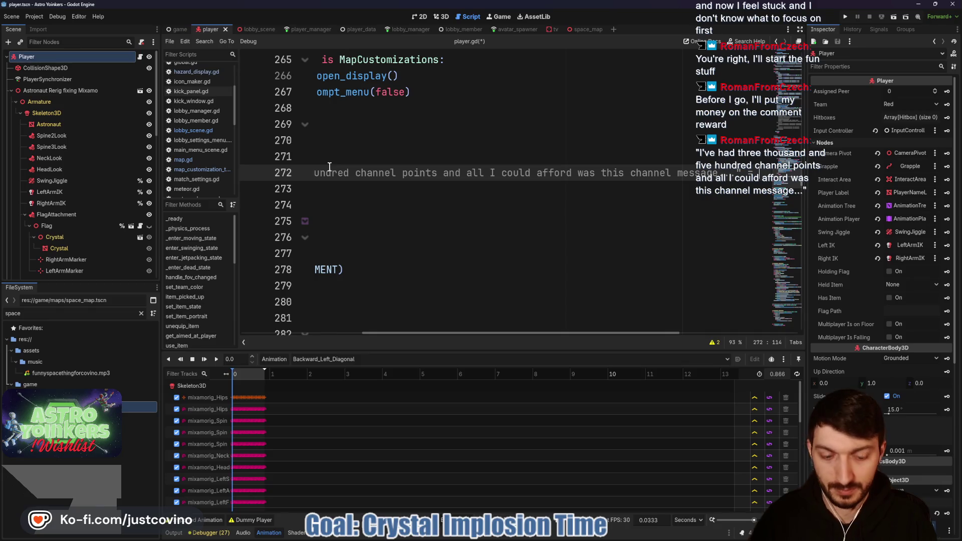
pyautogui.write('RomanFrom')
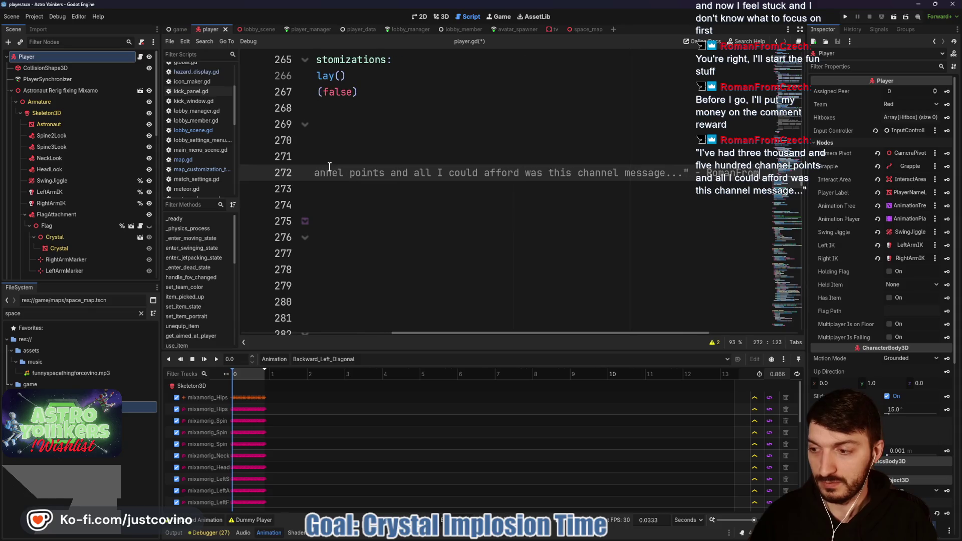
pyautogui.write('Czech')
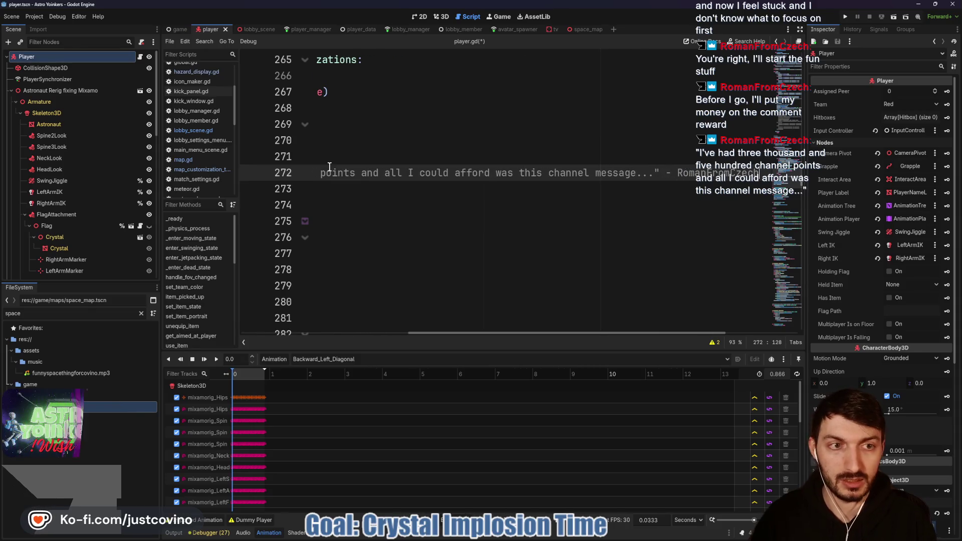
pyautogui.write('5 APR 2026')
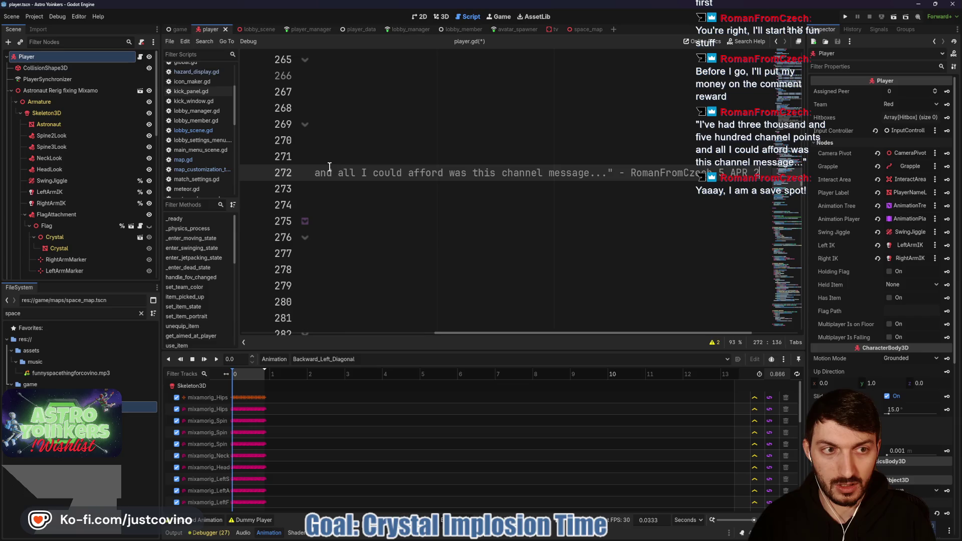
pyautogui.hotkey('ctrl', 's')
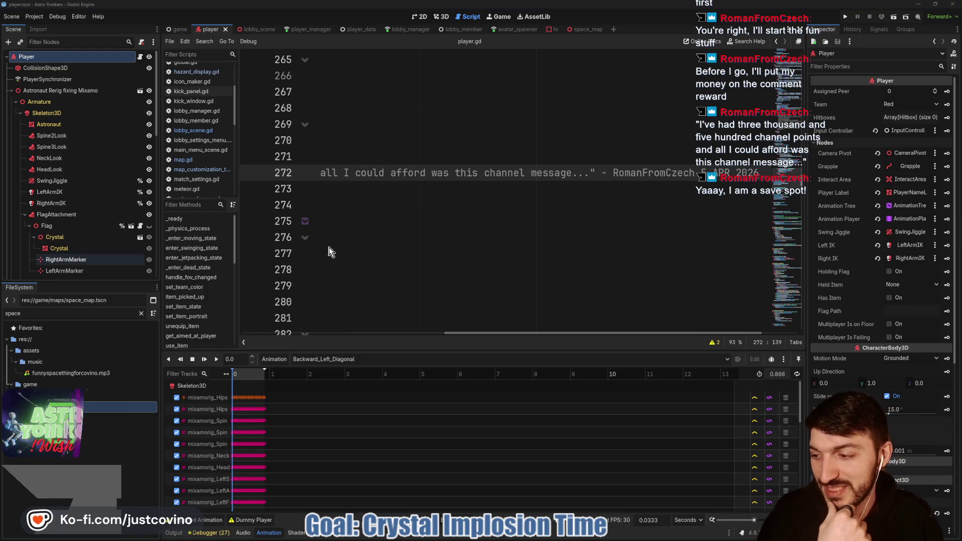
pyautogui.hscroll(-3, 405, 211)
pyautogui.hscroll(-5, 404, 210)
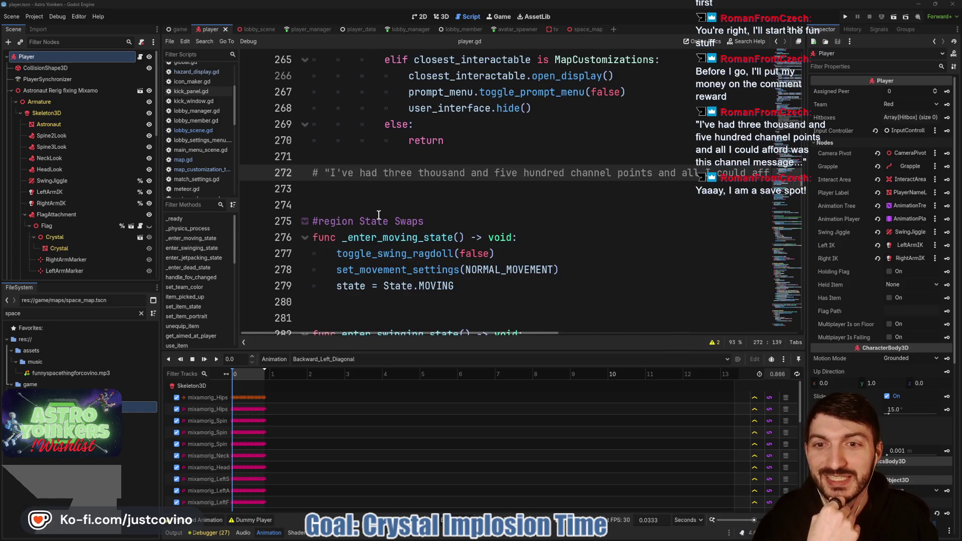
pyautogui.scroll(20, 402, 200)
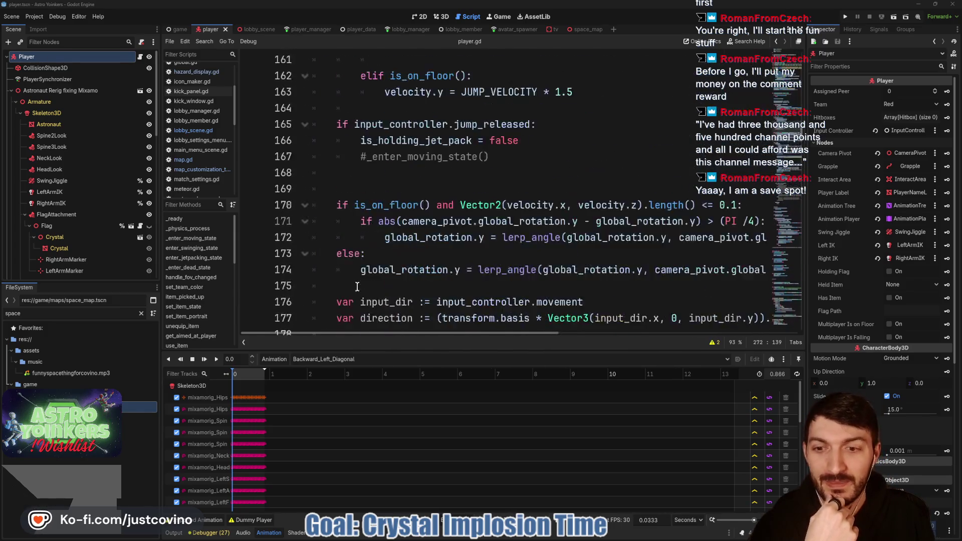
pyautogui.scroll(20, 366, 242)
pyautogui.click(366, 189)
pyautogui.scroll(3, 368, 222)
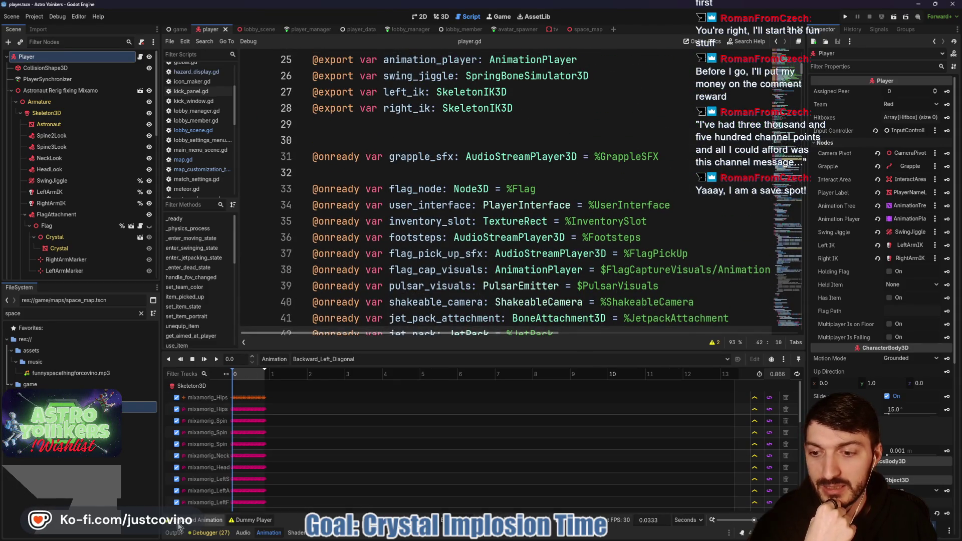
pyautogui.doubleClick(174, 534)
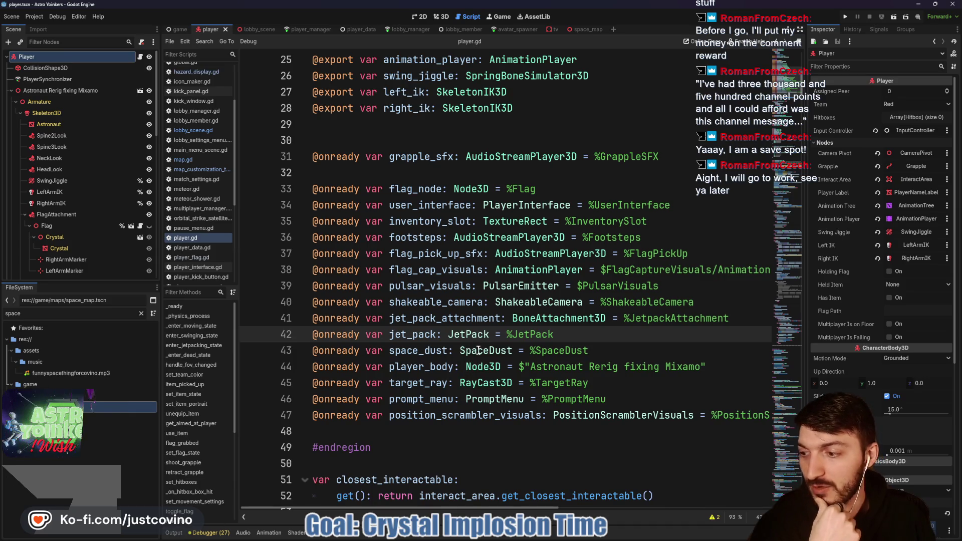
pyautogui.scroll(-1, 476, 344)
pyautogui.scroll(3, 427, 289)
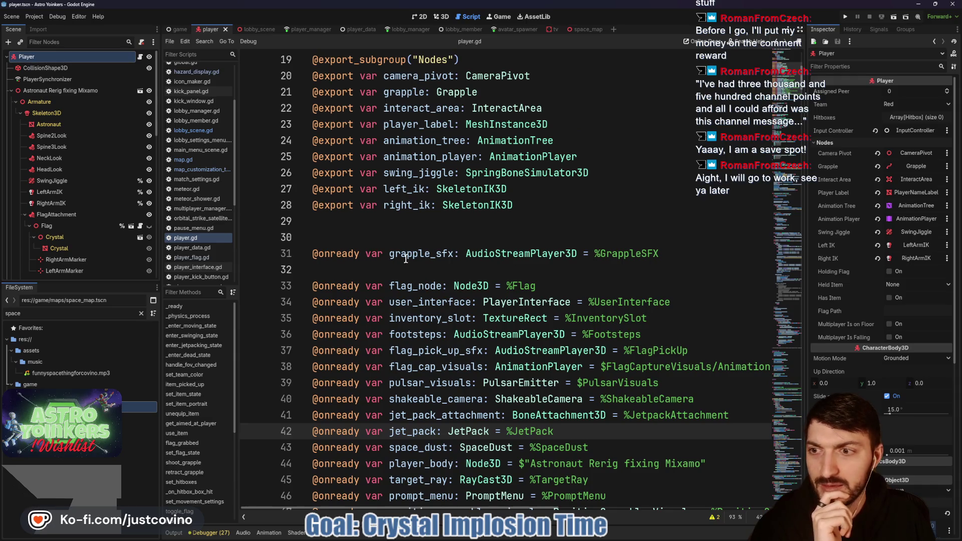
pyautogui.scroll(-10, 65, 201)
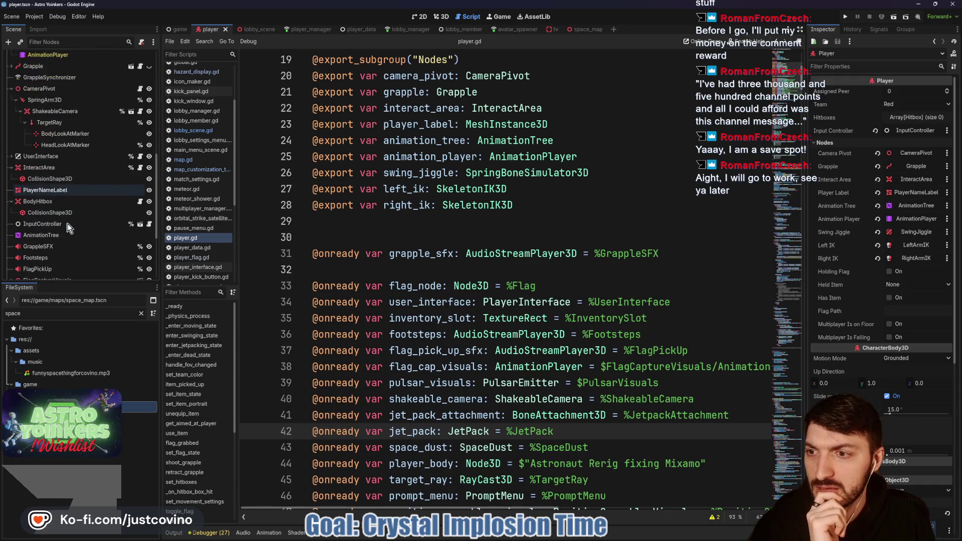
pyautogui.scroll(-2, 68, 228)
pyautogui.click(58, 220)
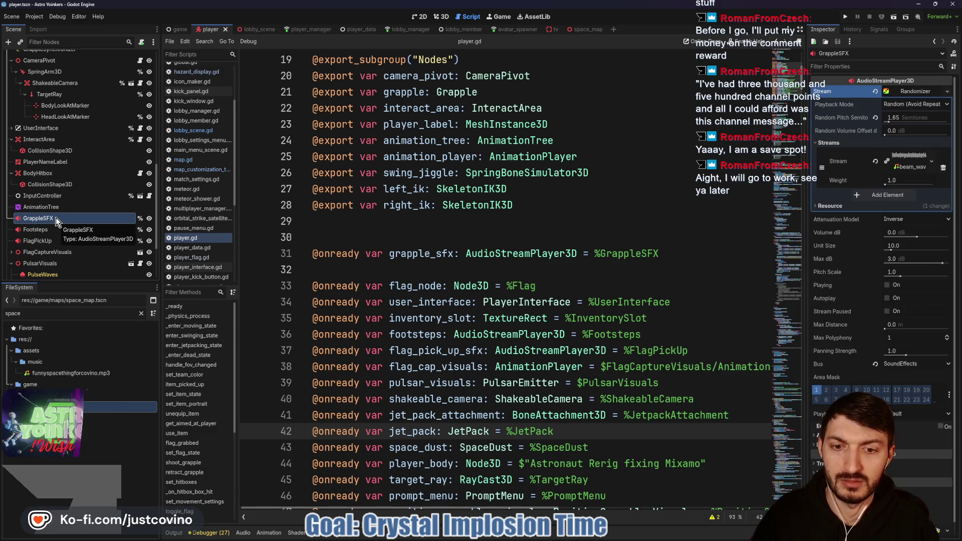
pyautogui.moveTo(57, 218); pyautogui.dragTo(339, 227)
pyautogui.moveTo(659, 271); pyautogui.dragTo(274, 266)
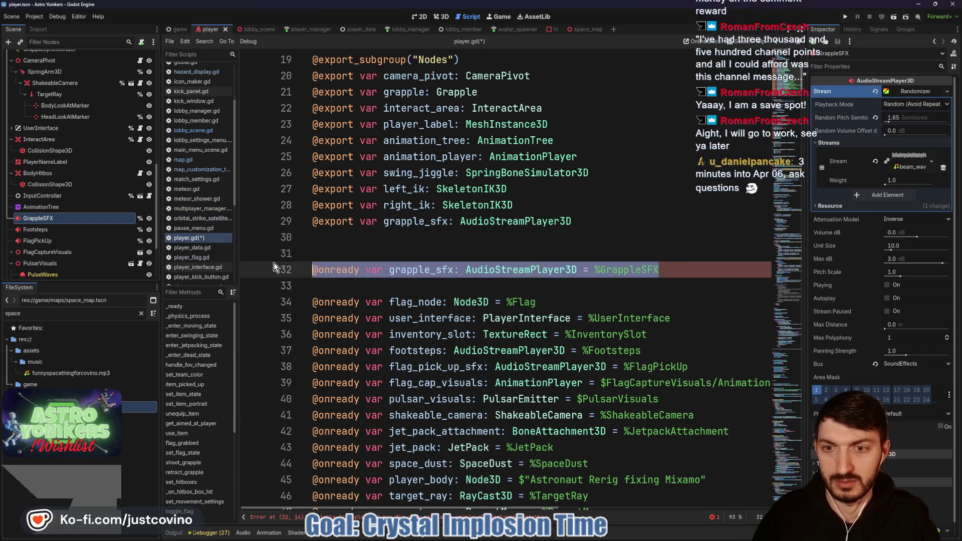
pyautogui.press('BackSpace')
pyautogui.press('BackSpace')
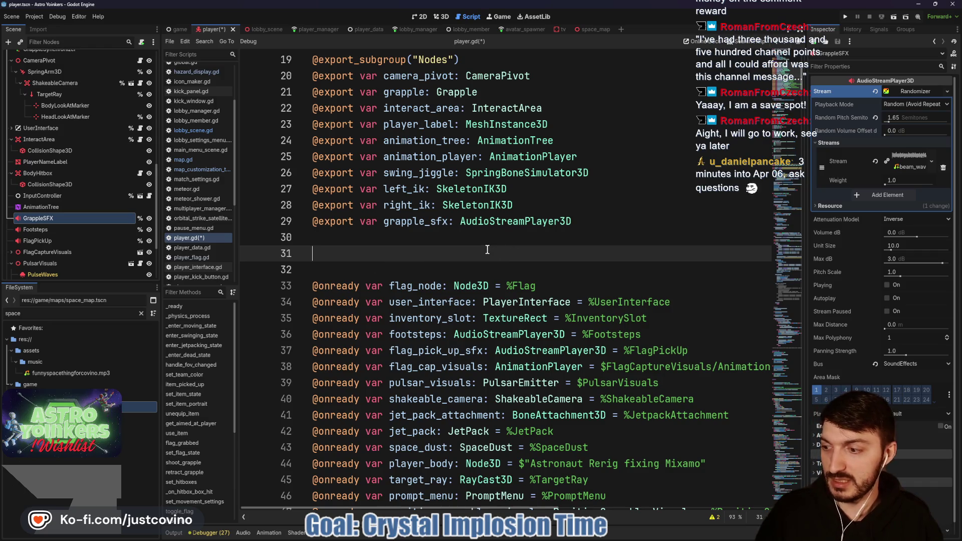
pyautogui.hotkey('ctrl', 's')
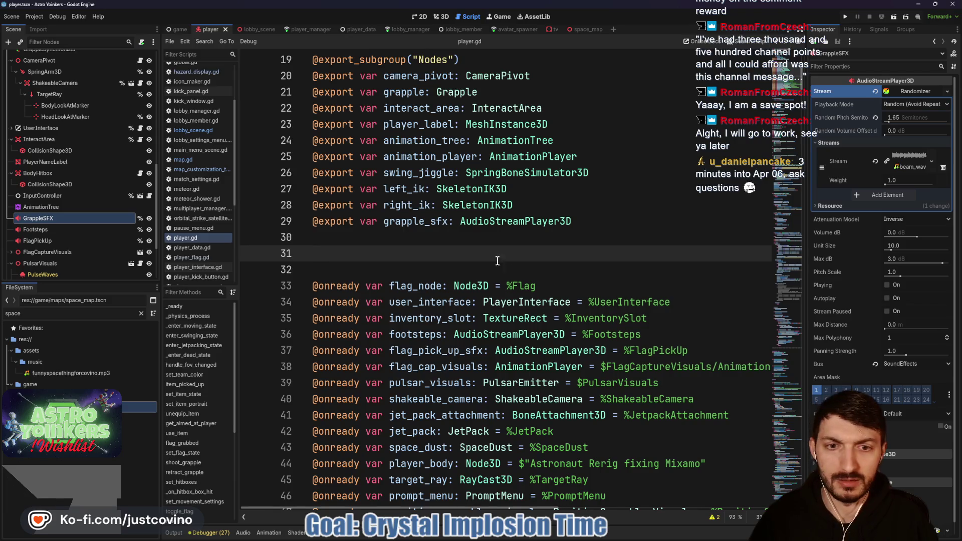
pyautogui.scroll(3, 73, 207)
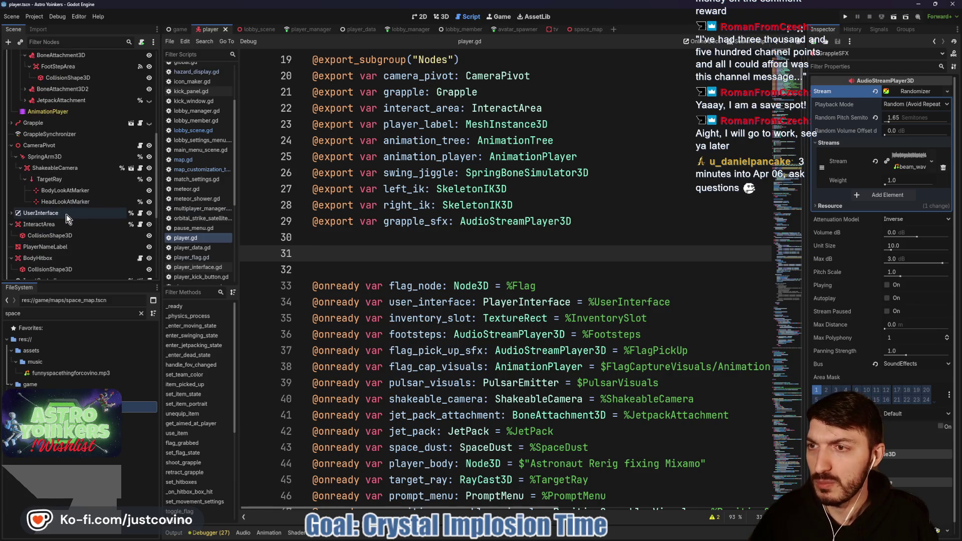
pyautogui.scroll(5, 68, 218)
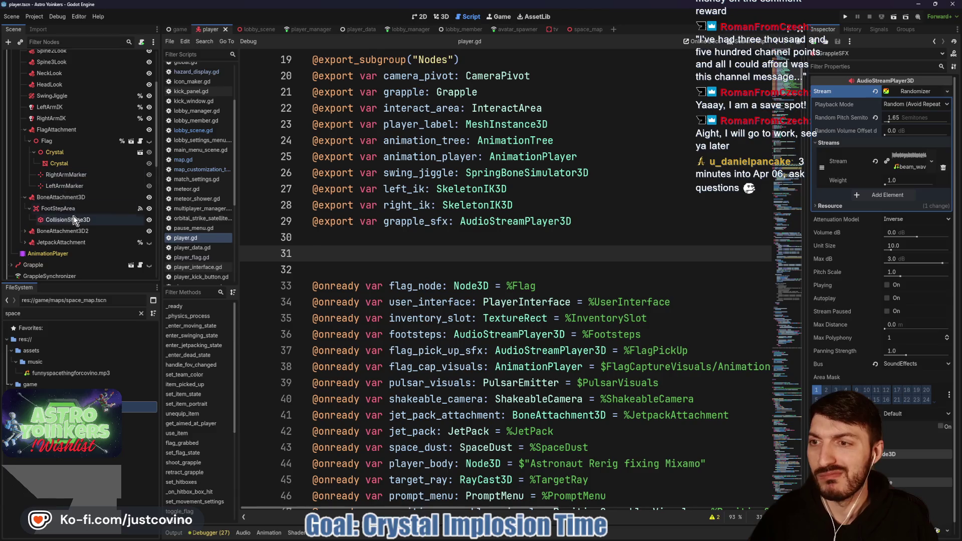
pyautogui.scroll(1, 35, 205)
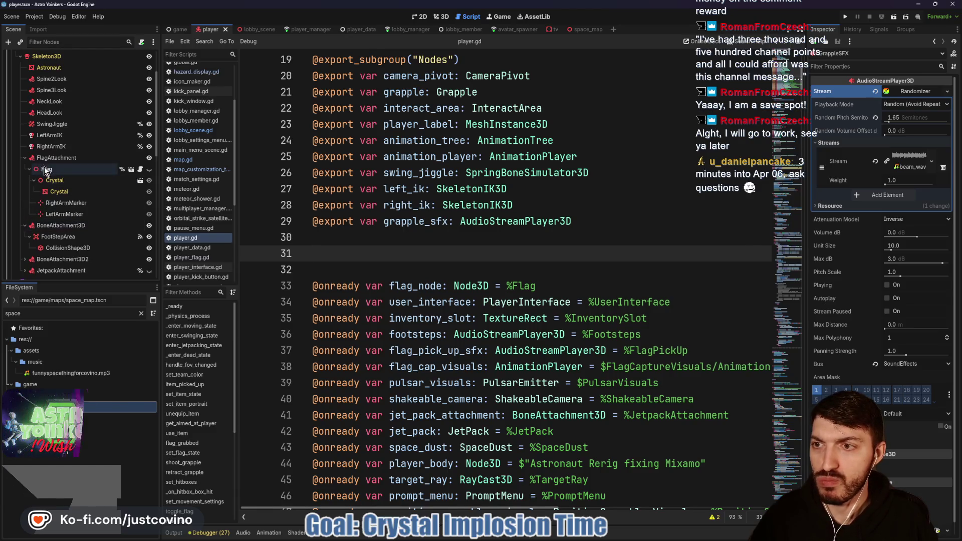
pyautogui.moveTo(53, 170)
pyautogui.mouseDown()
pyautogui.moveTo(91, 191)
pyautogui.moveTo(335, 255)
pyautogui.mouseUp()
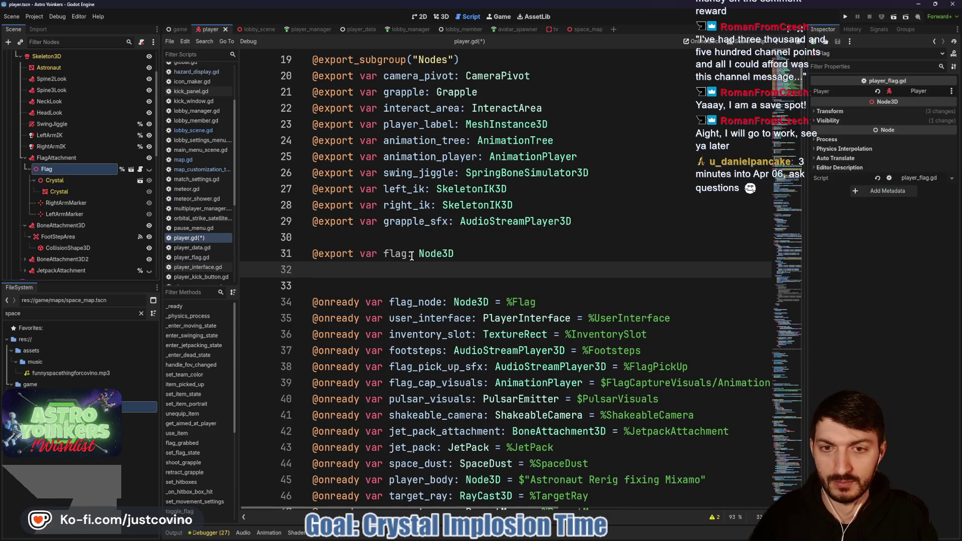
pyautogui.click(412, 253)
pyautogui.write('_node')
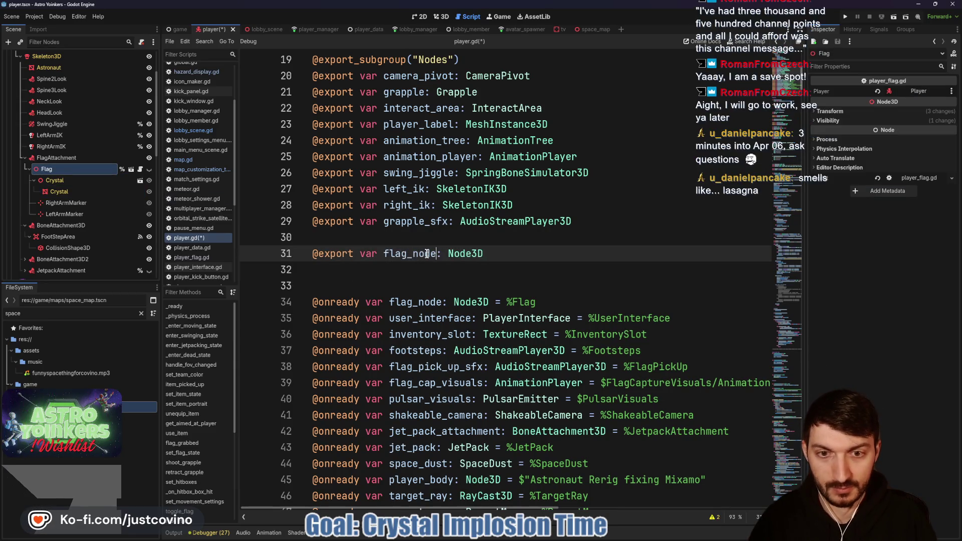
pyautogui.press('Down')
pyautogui.moveTo(567, 303); pyautogui.dragTo(270, 299)
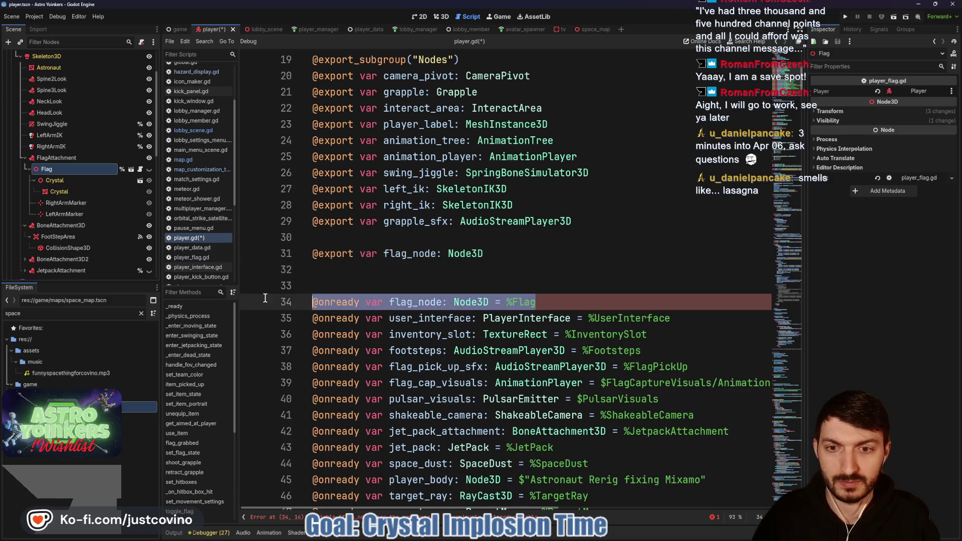
pyautogui.press('BackSpace')
pyautogui.click(382, 270)
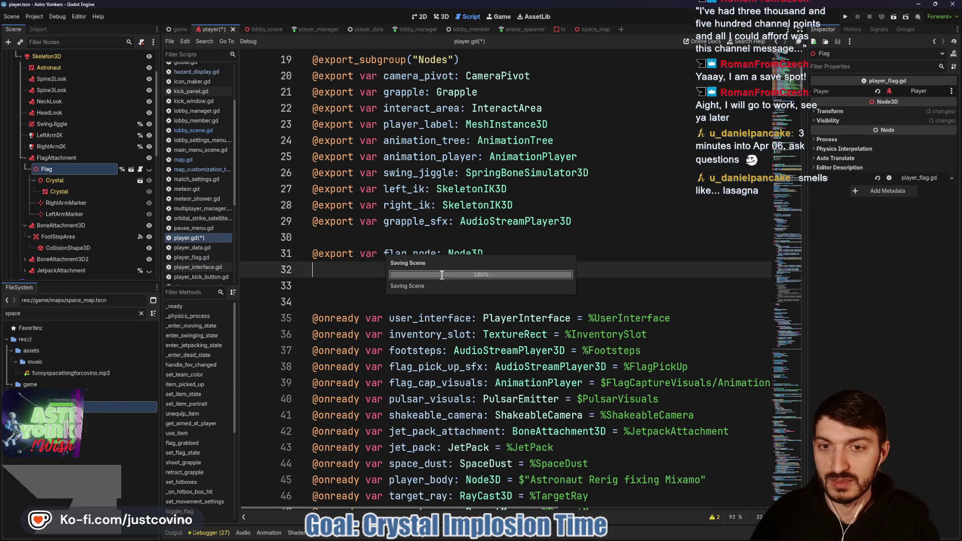
# Save the script, set the Player's Flag Node export to the Flag node, and save the scene
pyautogui.hotkey('ctrl', 's')
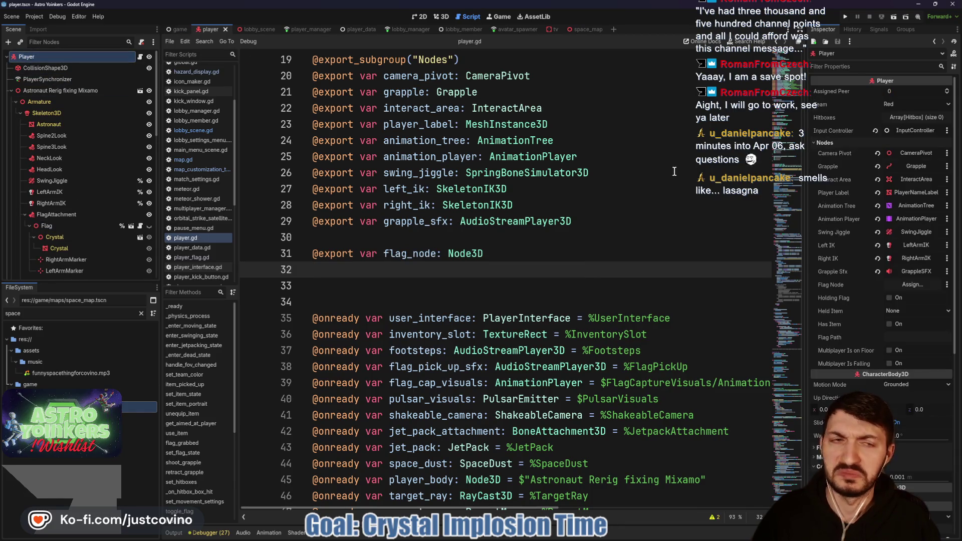
pyautogui.click(912, 284)
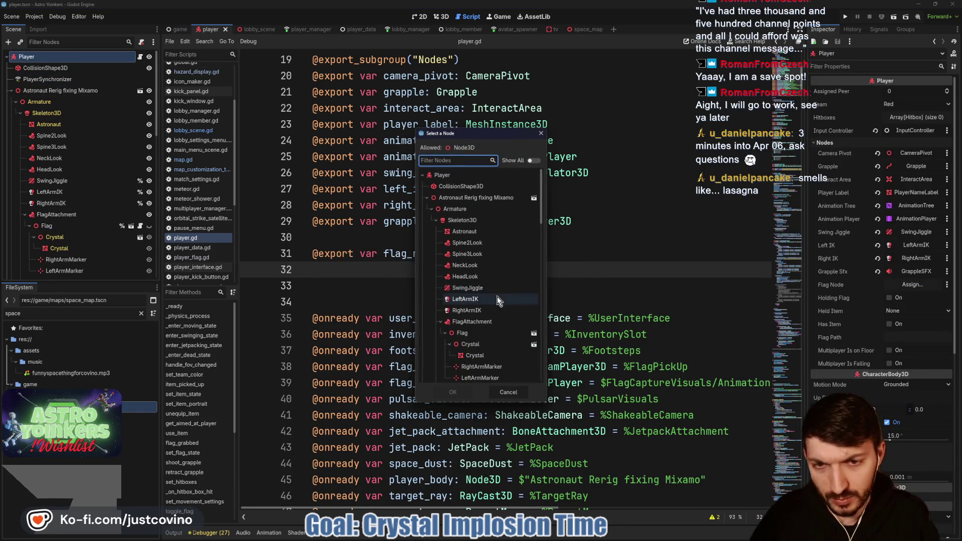
pyautogui.doubleClick(462, 333)
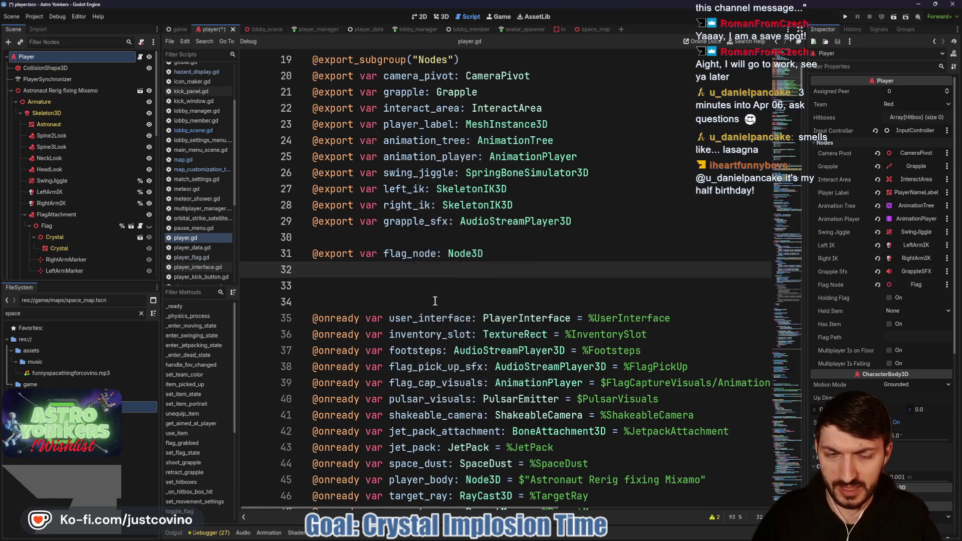
pyautogui.click(435, 301)
pyautogui.hotkey('ctrl', 's')
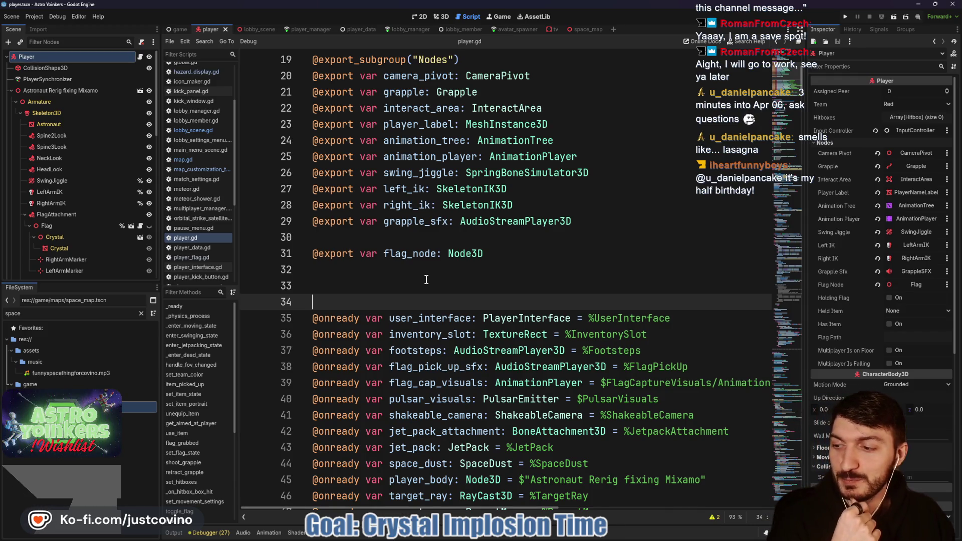
pyautogui.click(443, 283)
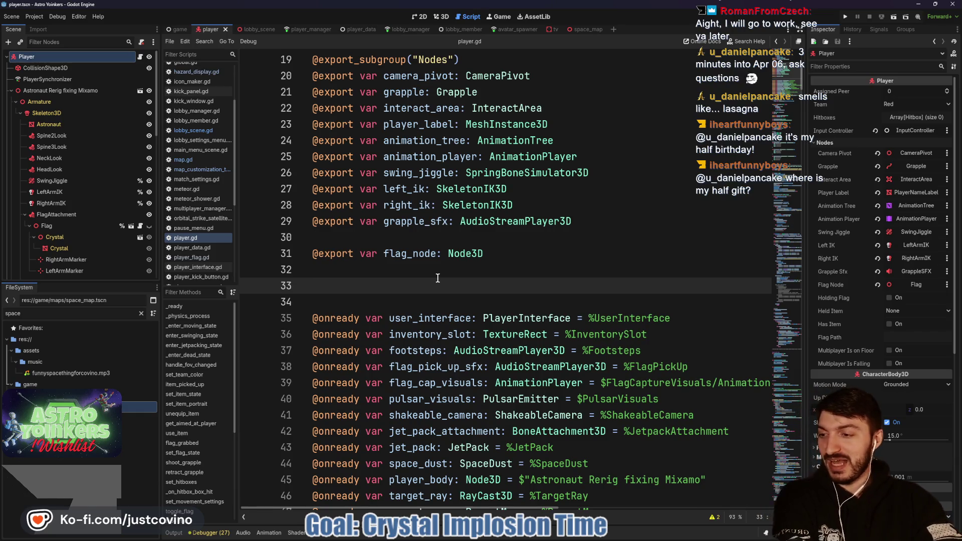
pyautogui.click(436, 276)
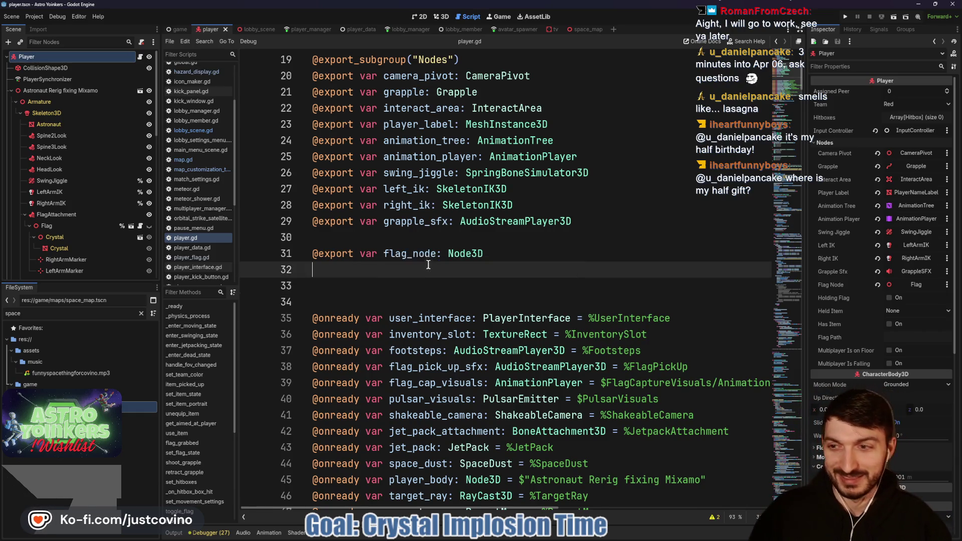
pyautogui.scroll(-3, 70, 185)
pyautogui.scroll(10, 70, 186)
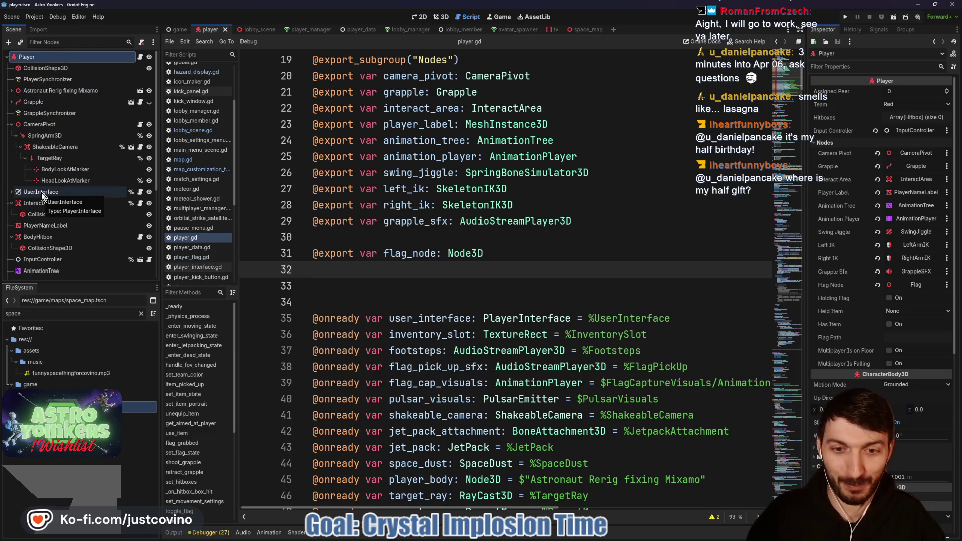
pyautogui.click(41, 193)
pyautogui.moveTo(39, 196)
pyautogui.mouseDown()
pyautogui.moveTo(245, 233)
pyautogui.moveTo(339, 285)
pyautogui.moveTo(324, 275)
pyautogui.mouseUp()
pyautogui.moveTo(671, 334); pyautogui.dragTo(310, 338)
pyautogui.press('BackSpace')
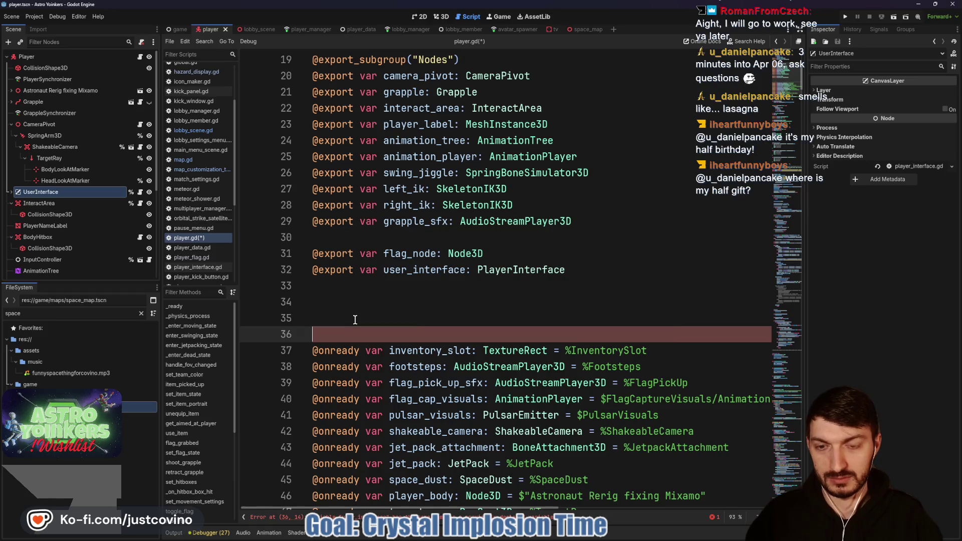
pyautogui.press('BackSpace')
pyautogui.hotkey('ctrl', 's')
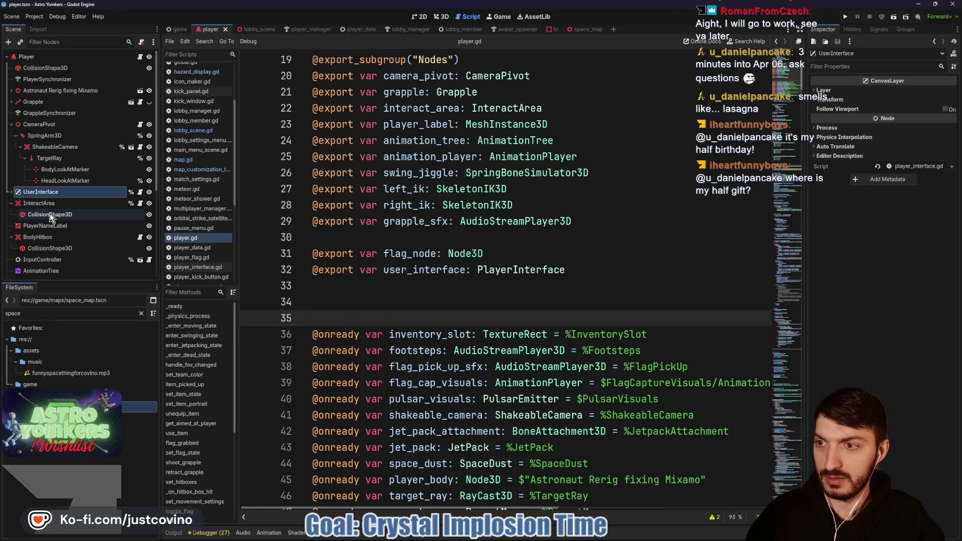
pyautogui.click(11, 192)
pyautogui.scroll(-1, 62, 227)
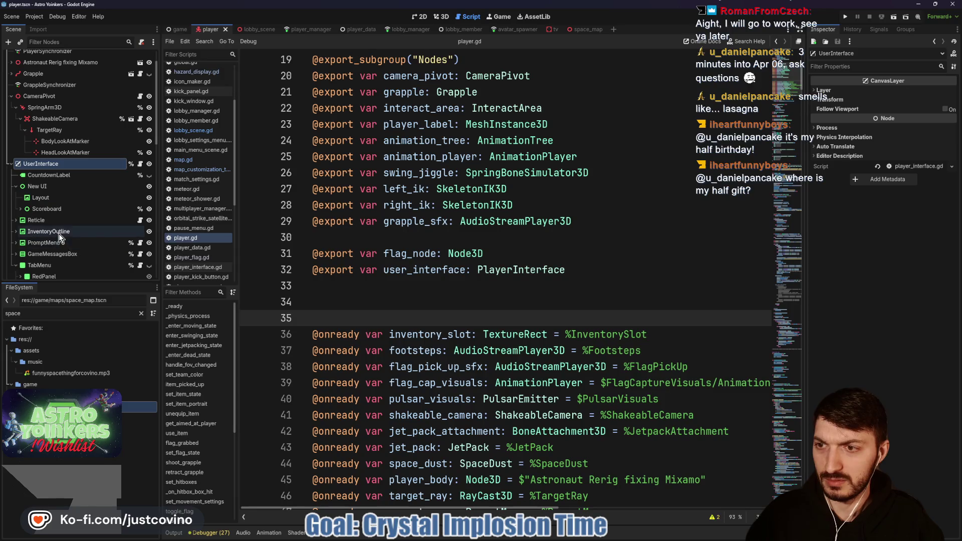
pyautogui.click(15, 231)
pyautogui.click(52, 242)
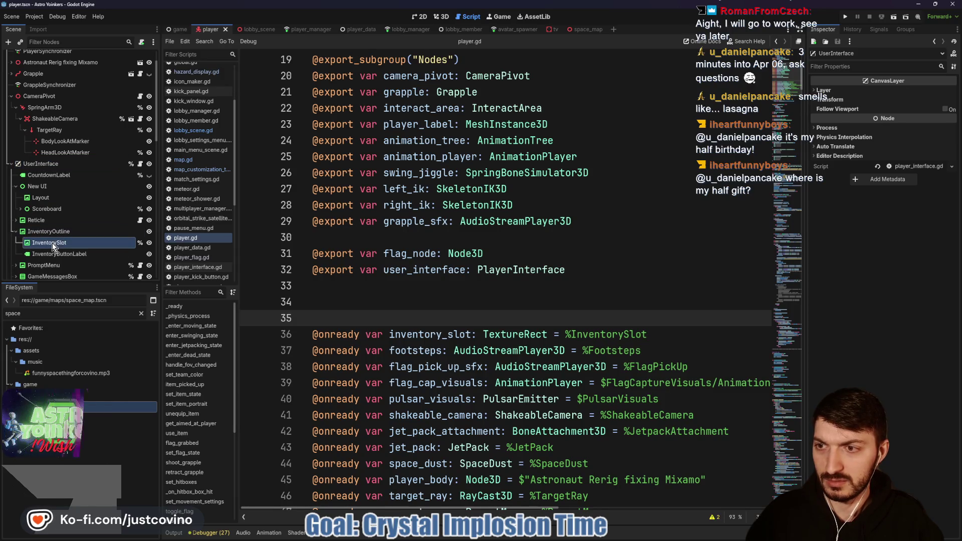
pyautogui.moveTo(52, 242); pyautogui.dragTo(342, 293)
pyautogui.moveTo(647, 350); pyautogui.dragTo(286, 348)
pyautogui.press('BackSpace')
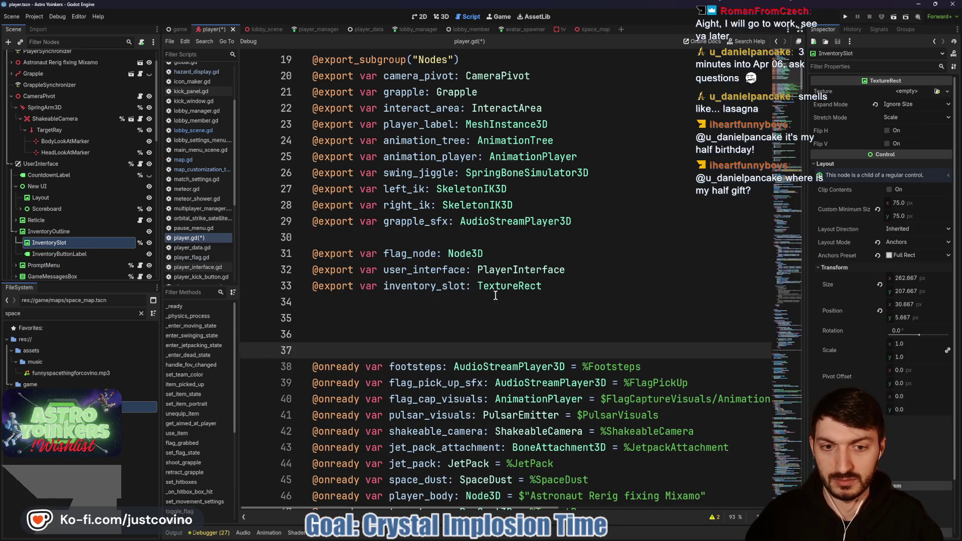
pyautogui.hotkey('ctrl', 's')
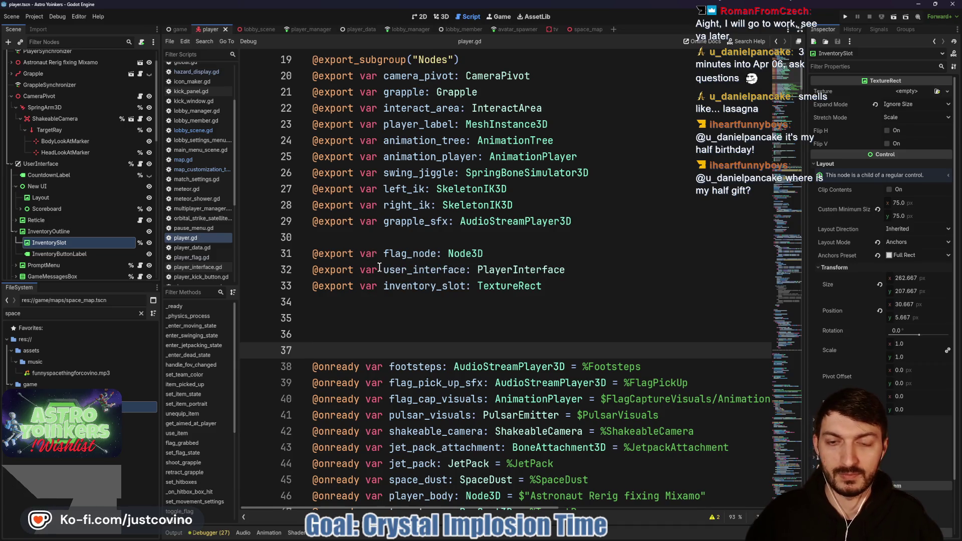
# Delete the stray blank lines at lines 30 and 35 and save the script
pyautogui.click(339, 236)
pyautogui.press('BackSpace')
pyautogui.scroll(-1, 405, 303)
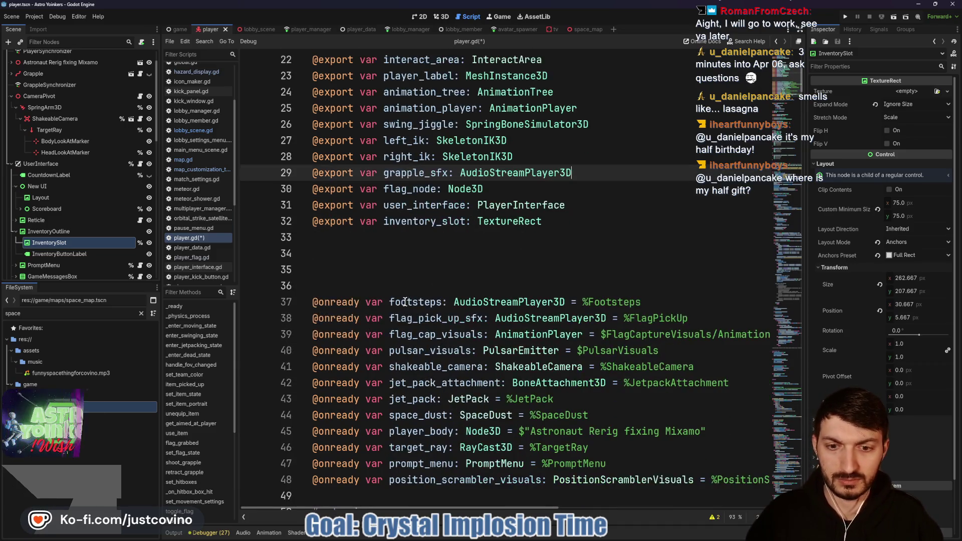
pyautogui.click(413, 267)
pyautogui.press('BackSpace')
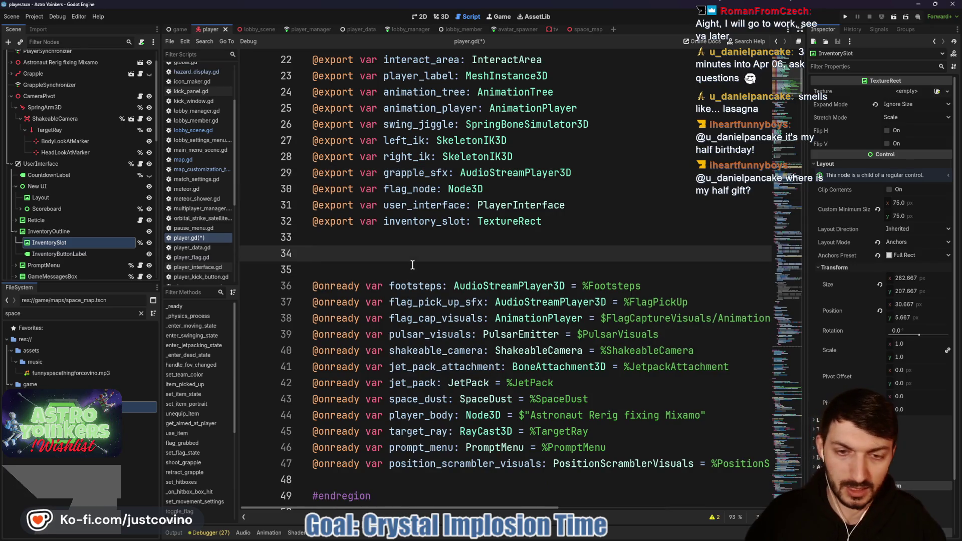
pyautogui.hotkey('ctrl', 's')
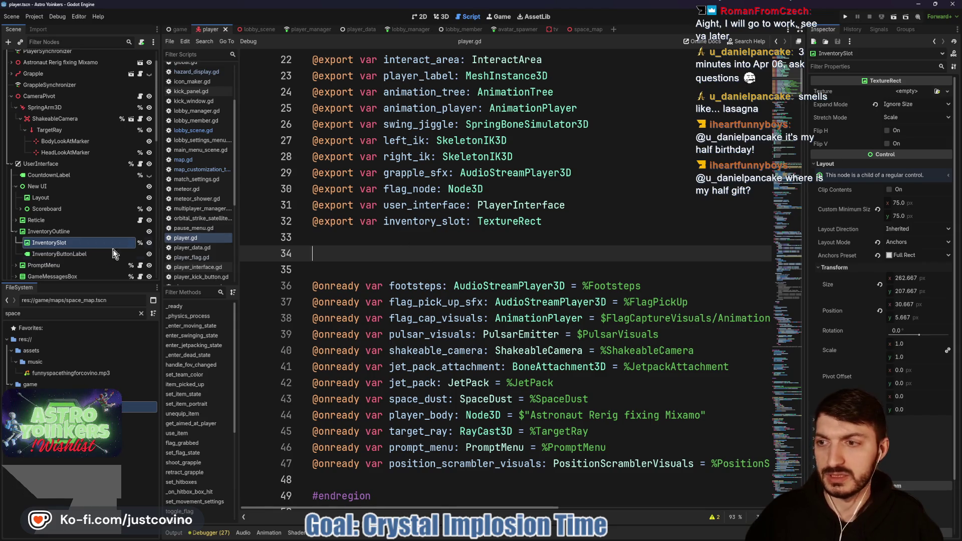
pyautogui.click(11, 164)
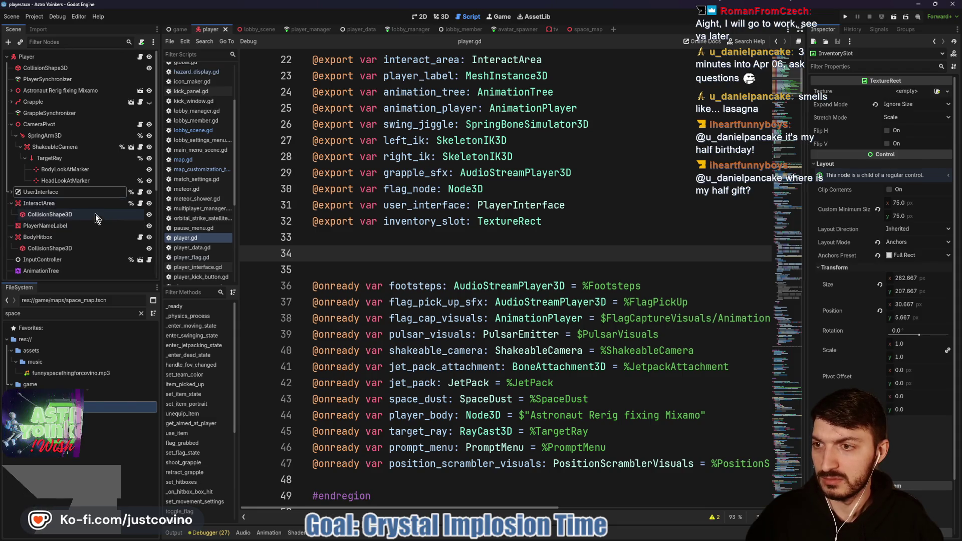
pyautogui.scroll(-3, 93, 217)
pyautogui.click(36, 237)
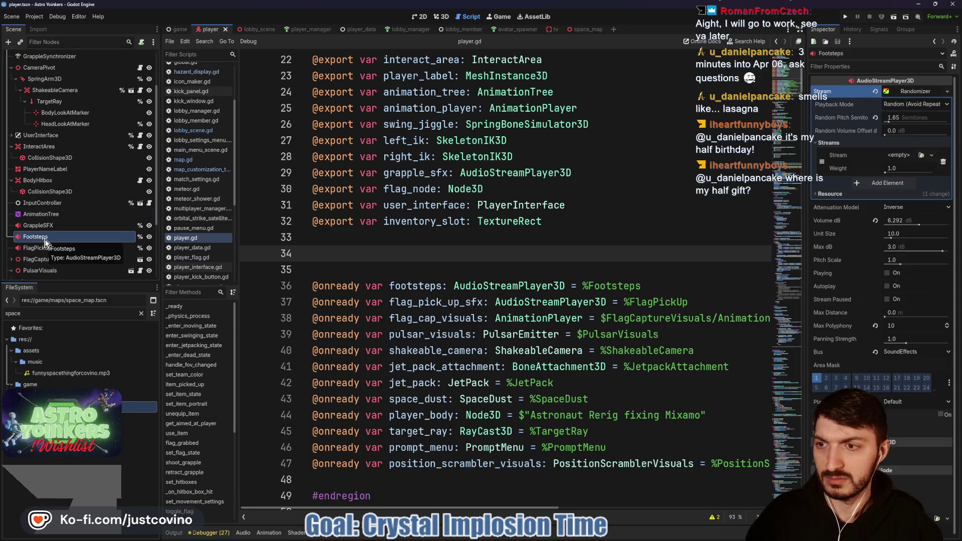
pyautogui.moveTo(43, 238)
pyautogui.mouseDown()
pyautogui.moveTo(340, 246)
pyautogui.moveTo(328, 243)
pyautogui.mouseUp()
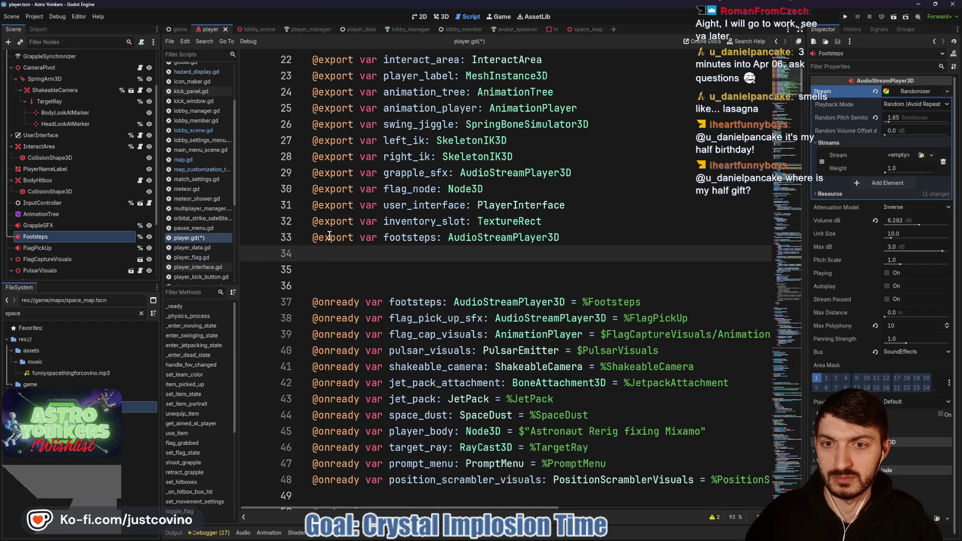
pyautogui.moveTo(641, 302); pyautogui.dragTo(297, 301)
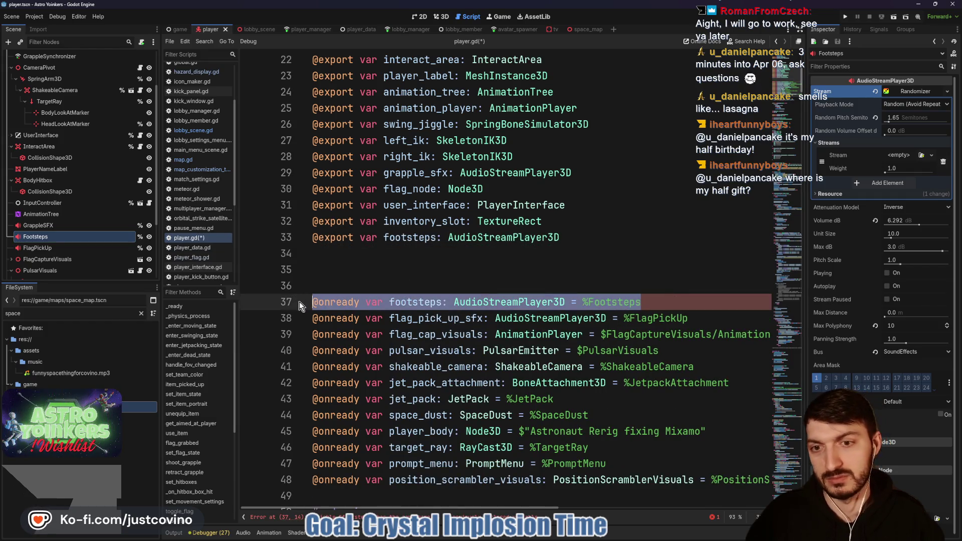
pyautogui.press('BackSpace')
pyautogui.press('BackSpace')
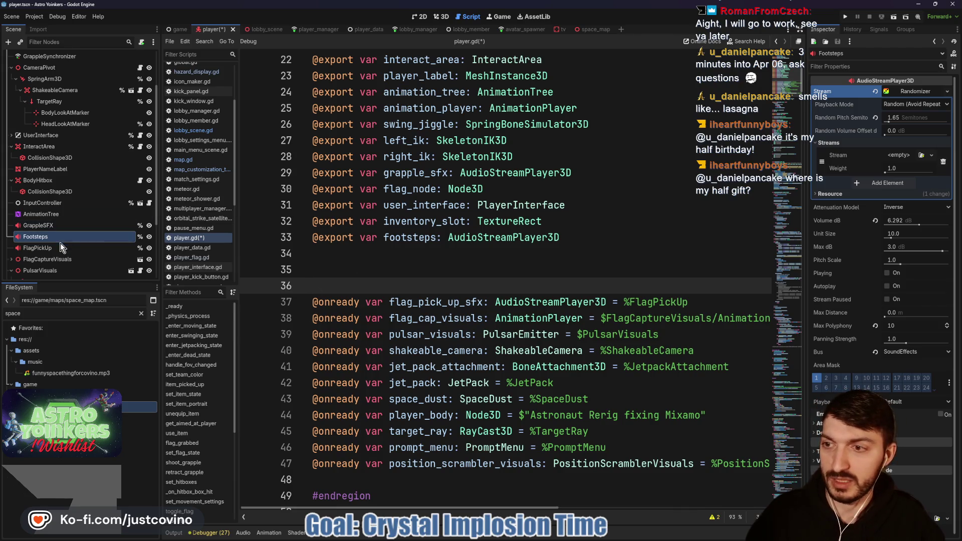
pyautogui.click(58, 246)
pyautogui.moveTo(50, 248); pyautogui.dragTo(352, 255)
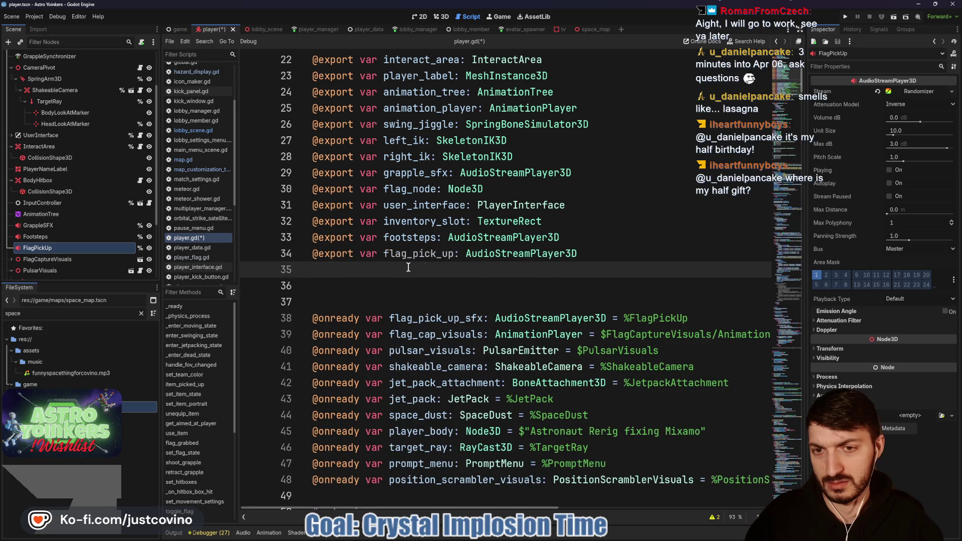
pyautogui.click(454, 250)
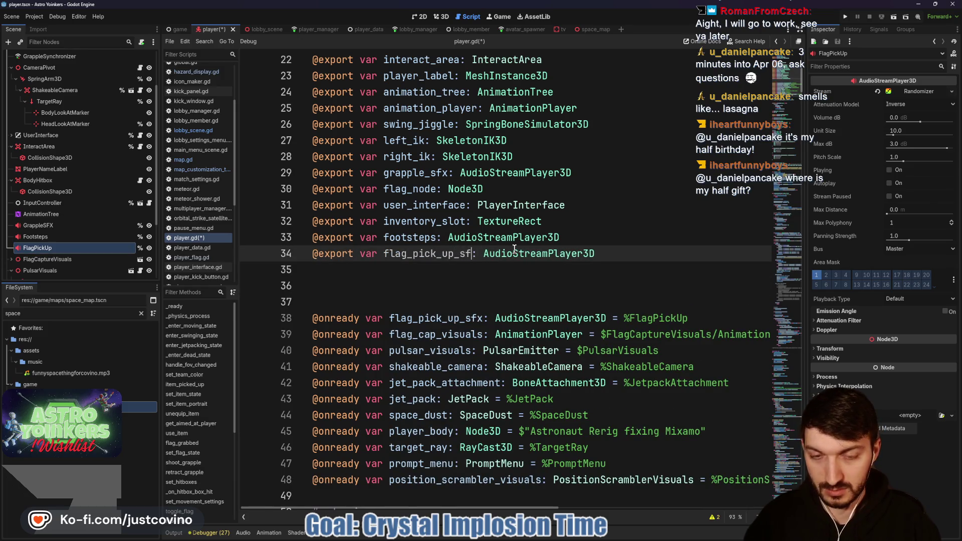
pyautogui.write('x')
pyautogui.click(284, 317)
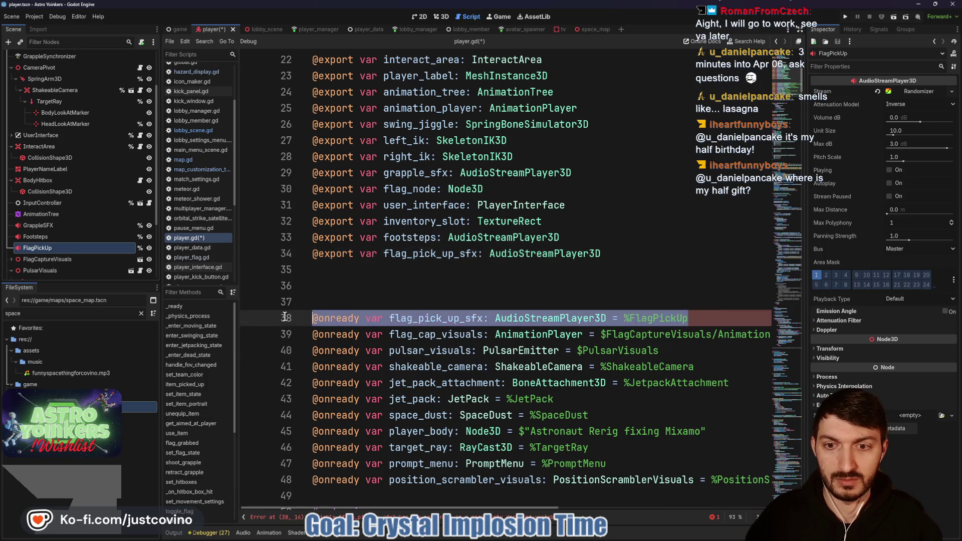
pyautogui.press('BackSpace')
pyautogui.hotkey('ctrl', 's')
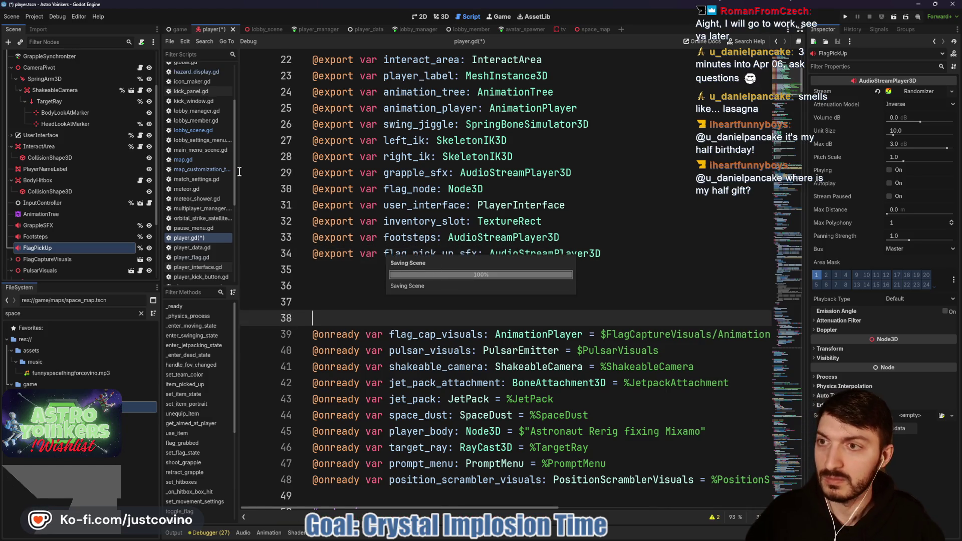
# Set the Player's Flag Pick Up Sfx export to the FlagPickUp node
pyautogui.scroll(3, 86, 126)
pyautogui.click(60, 56)
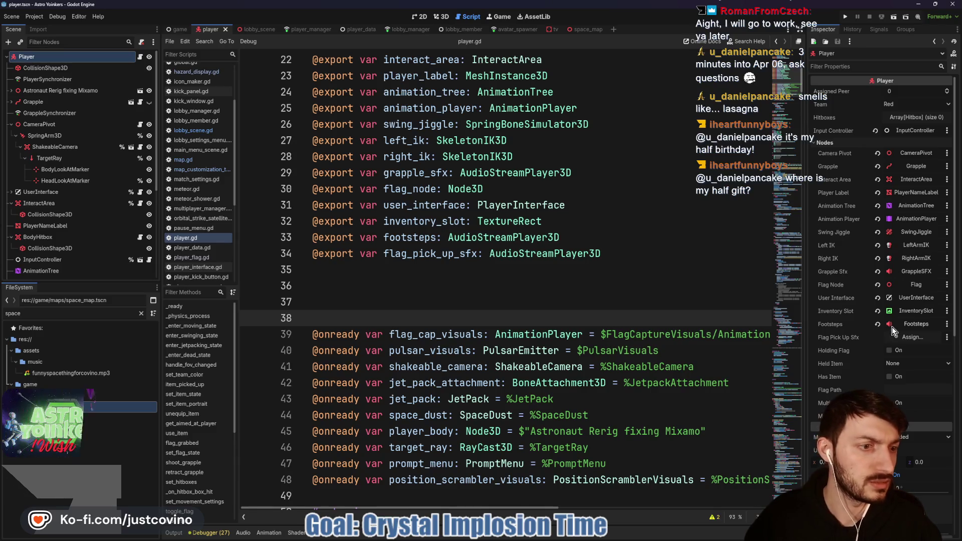
pyautogui.click(900, 340)
pyautogui.click(450, 209)
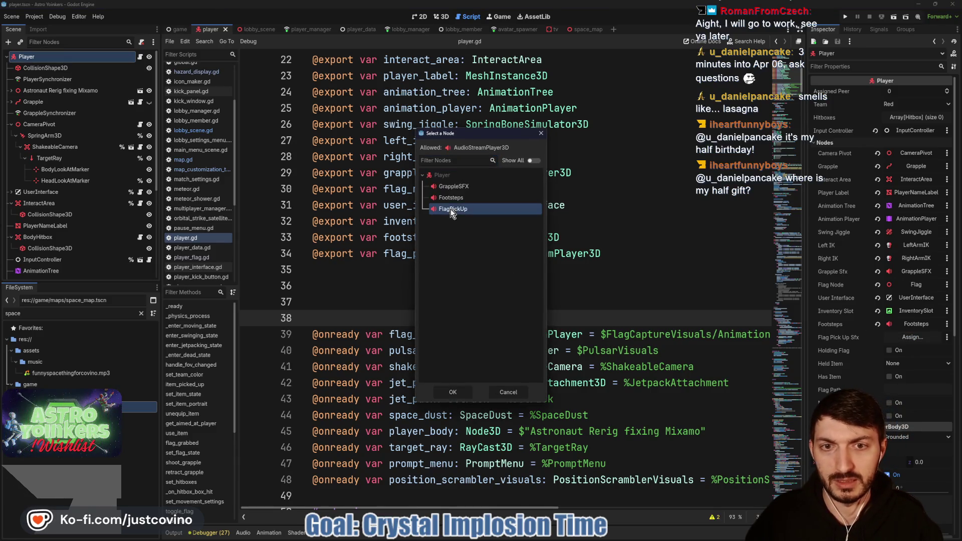
pyautogui.click(454, 392)
pyautogui.click(404, 287)
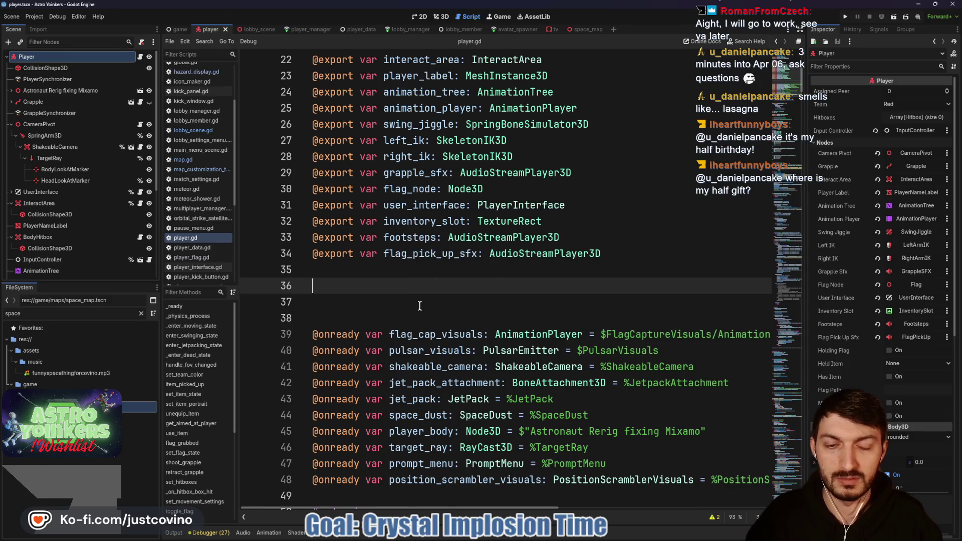
pyautogui.scroll(-1, 444, 294)
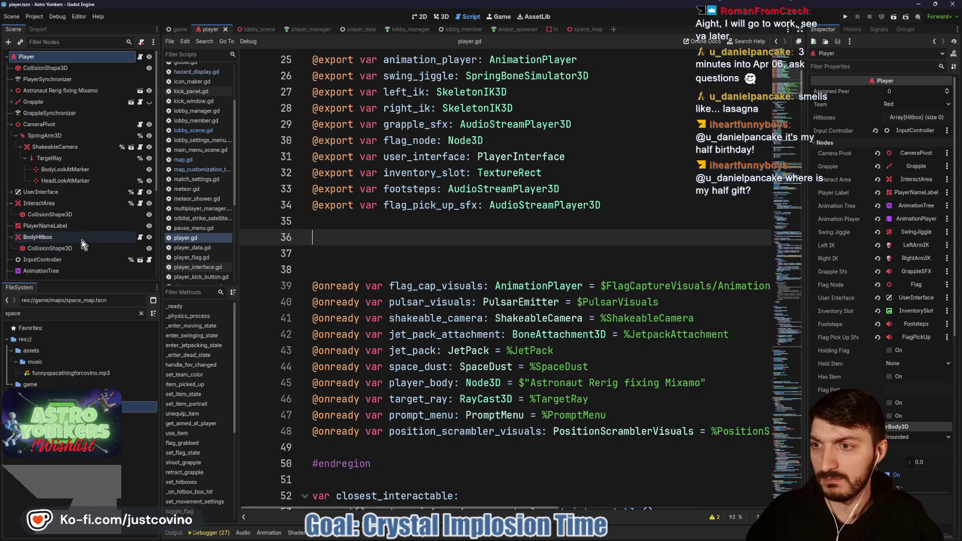
# Drop the AnimationPlayer under FlagCaptureVisuals into the script as an export on line 36
pyautogui.scroll(-5, 70, 228)
pyautogui.scroll(-2, 70, 228)
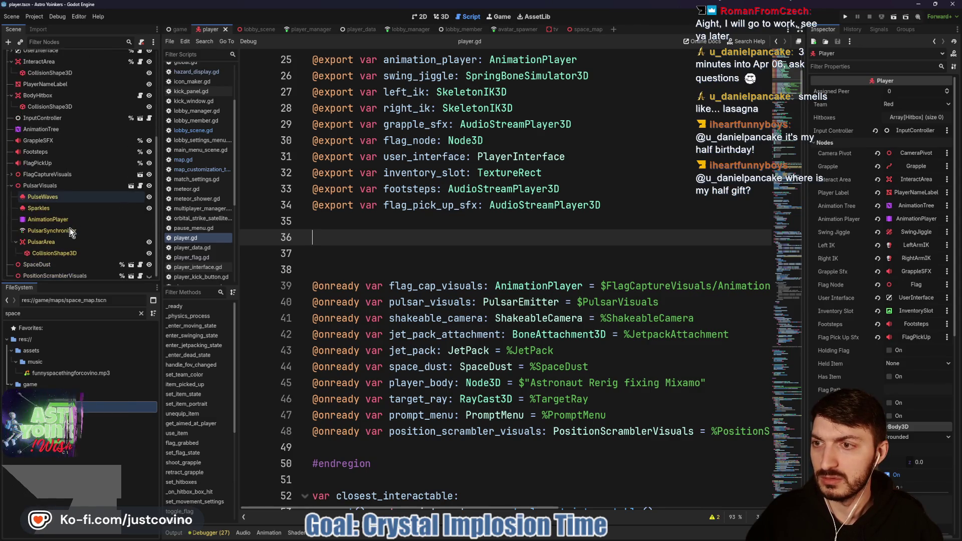
pyautogui.click(11, 173)
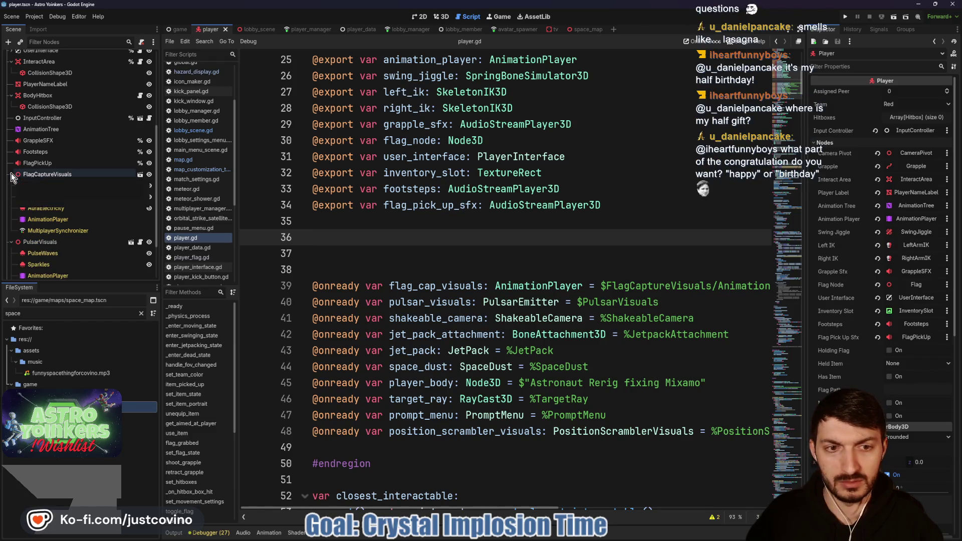
pyautogui.click(11, 174)
pyautogui.click(11, 174)
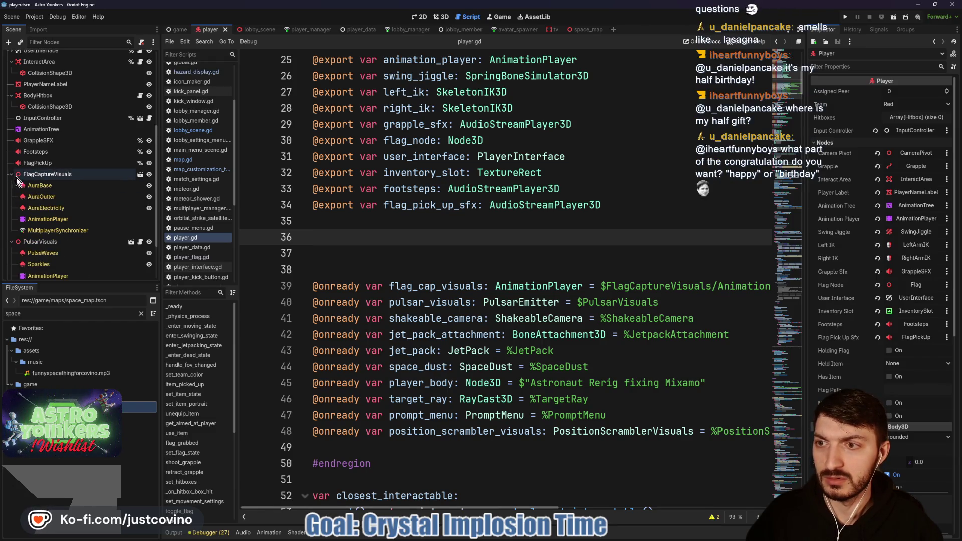
pyautogui.hscroll(3, 594, 303)
pyautogui.hscroll(-3, 577, 302)
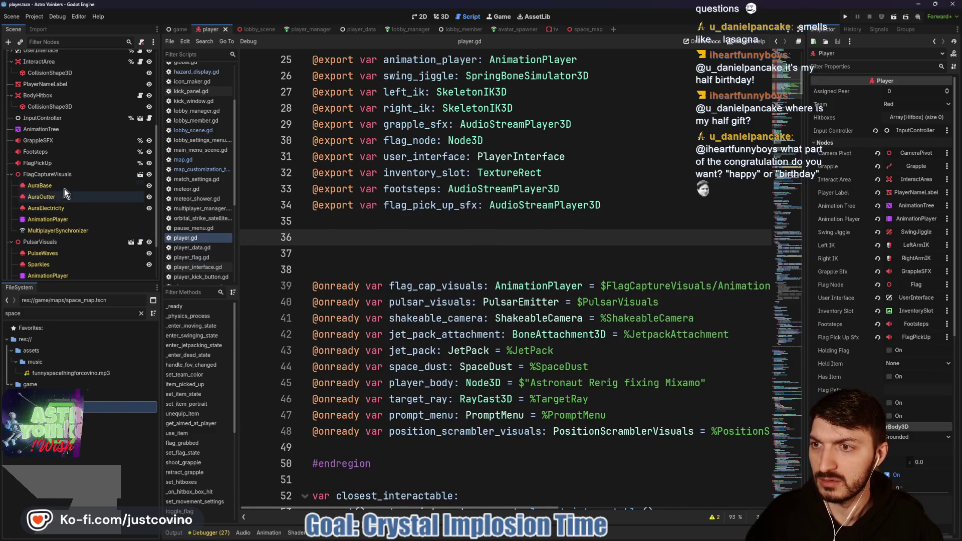
pyautogui.click(61, 222)
pyautogui.moveTo(56, 222)
pyautogui.mouseDown()
pyautogui.moveTo(350, 227)
pyautogui.moveTo(326, 240)
pyautogui.mouseUp()
pyautogui.doubleClick(385, 238)
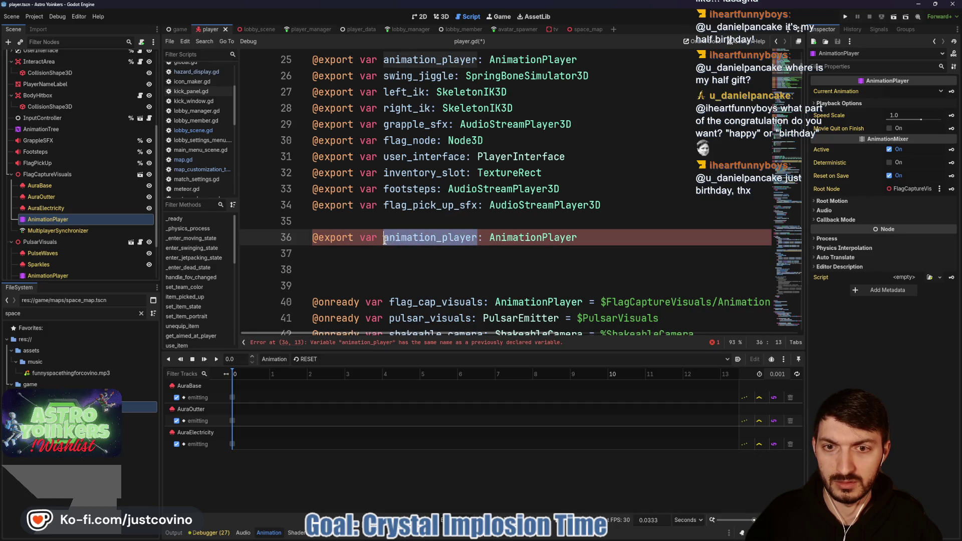
pyautogui.write('flag_cap_')
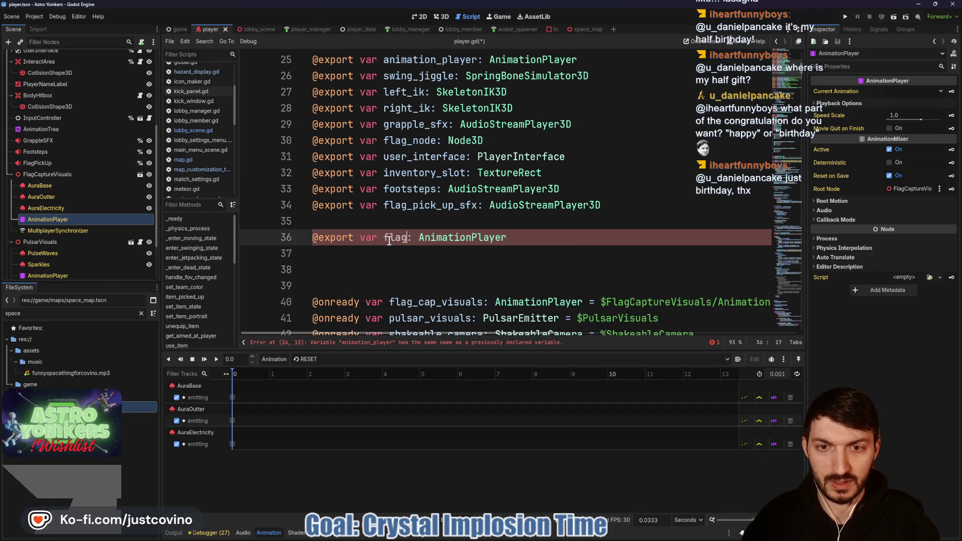
pyautogui.write('visuals')
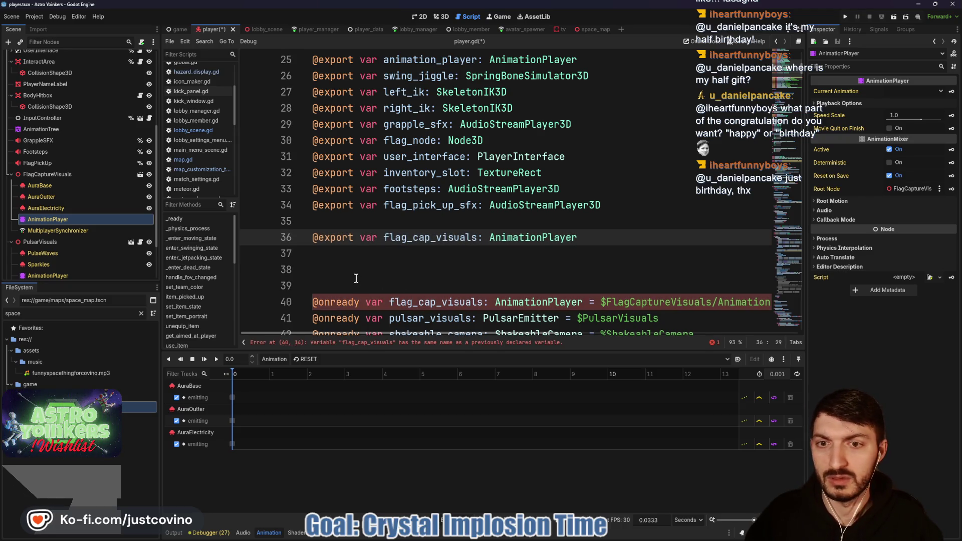
pyautogui.moveTo(312, 303); pyautogui.dragTo(750, 297)
pyautogui.press('BackSpace')
pyautogui.press('BackSpace')
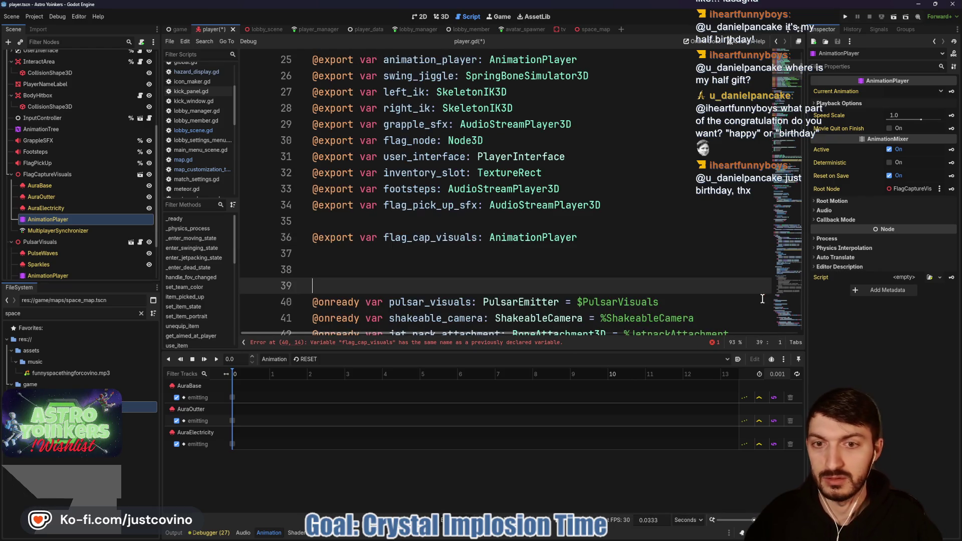
pyautogui.hotkey('ctrl', 's')
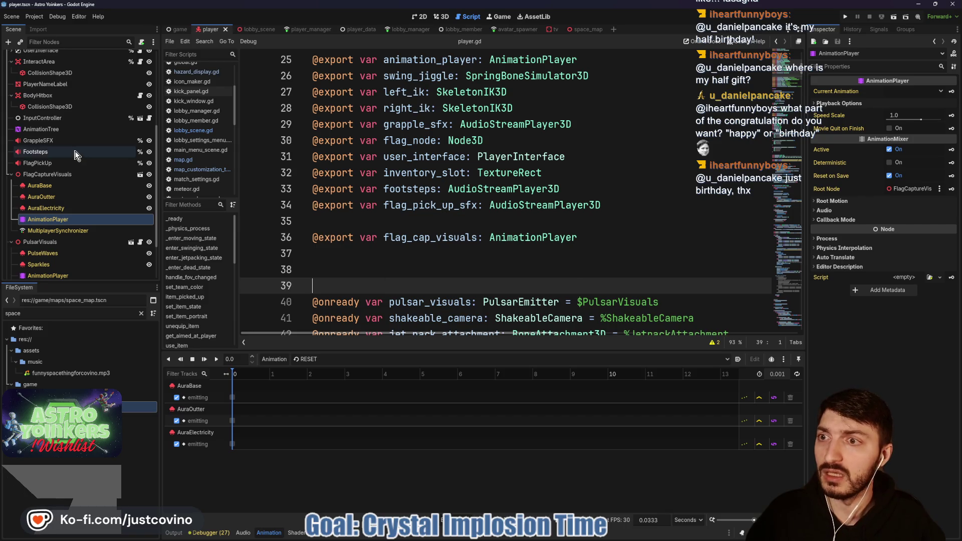
# Set the Player's Flag Cap Visuals export to FlagCaptureVisuals' AnimationPlayer
pyautogui.scroll(5, 80, 150)
pyautogui.click(115, 56)
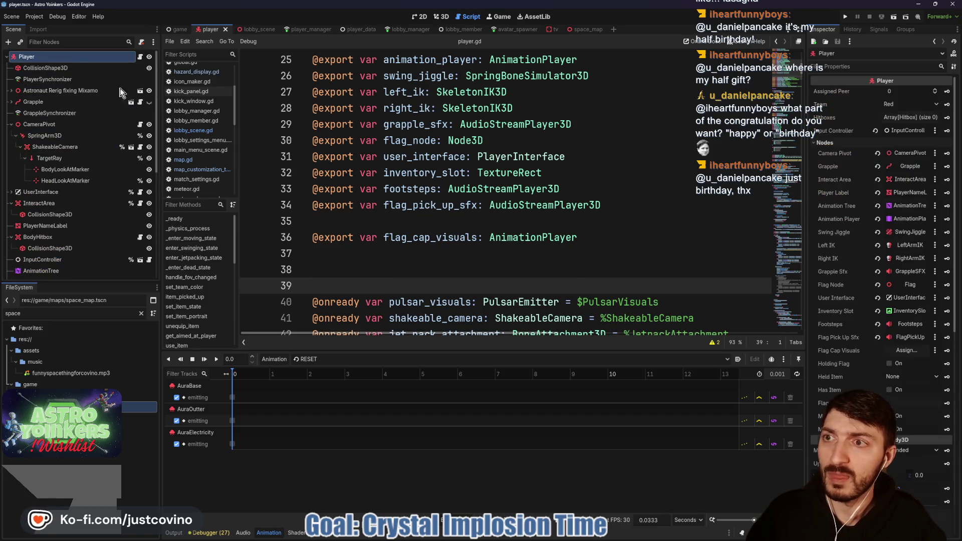
pyautogui.click(903, 349)
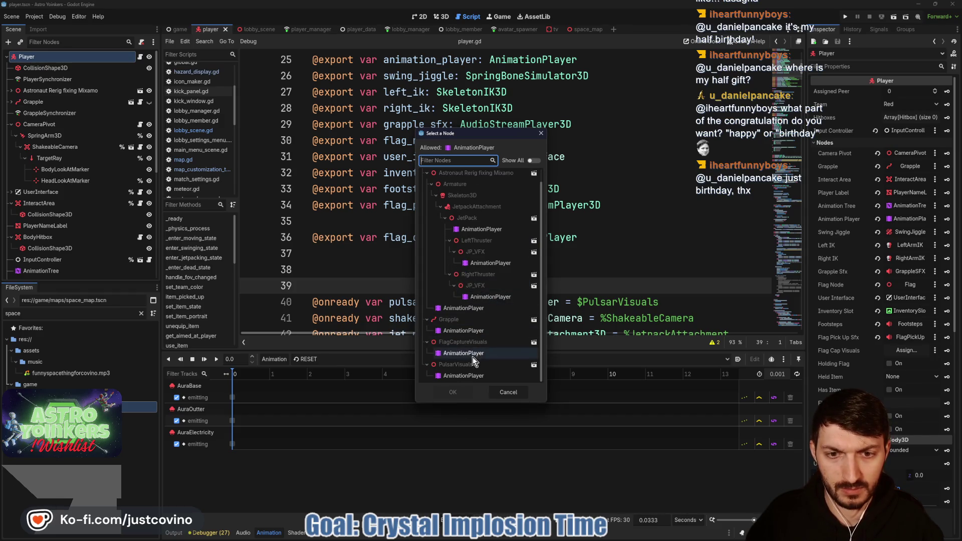
pyautogui.scroll(-1, 473, 357)
pyautogui.click(473, 353)
pyautogui.click(459, 391)
pyautogui.click(367, 275)
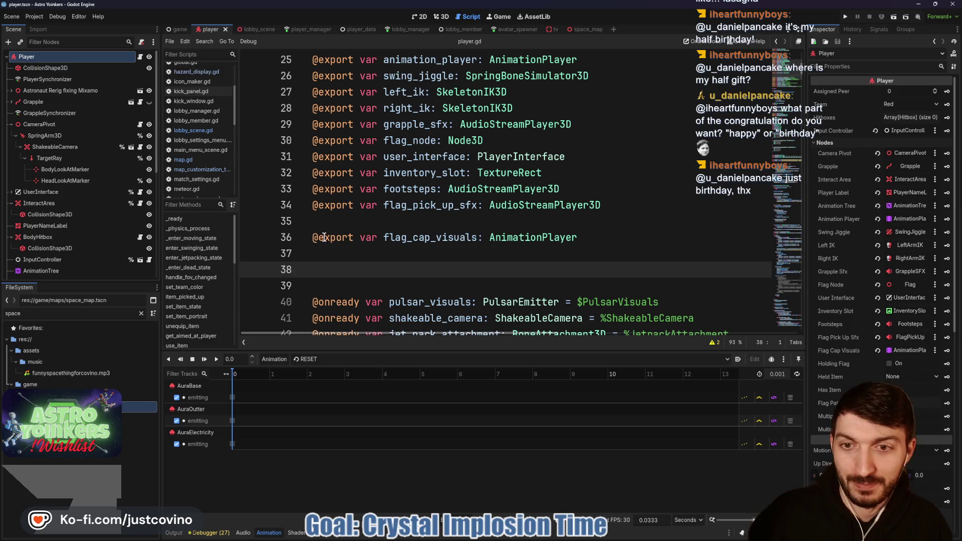
# Remove the extra blank lines around flag_cap_visuals and add one for the next export
pyautogui.click(323, 222)
pyautogui.press('BackSpace')
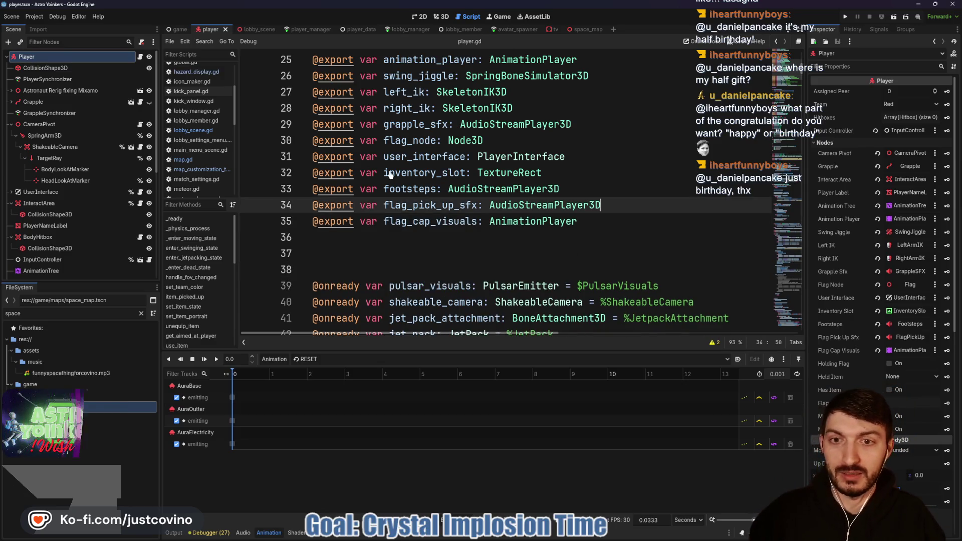
pyautogui.scroll(-3, 394, 253)
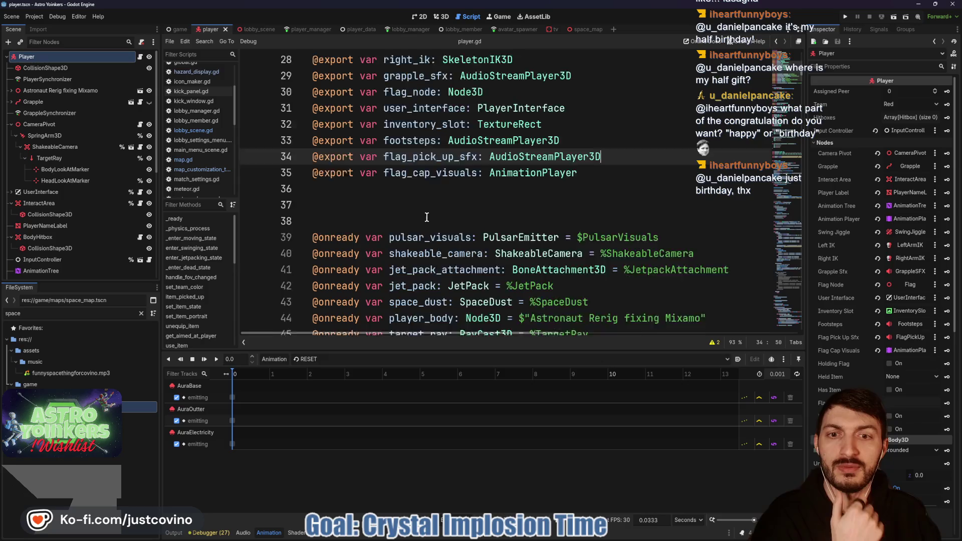
pyautogui.click(412, 124)
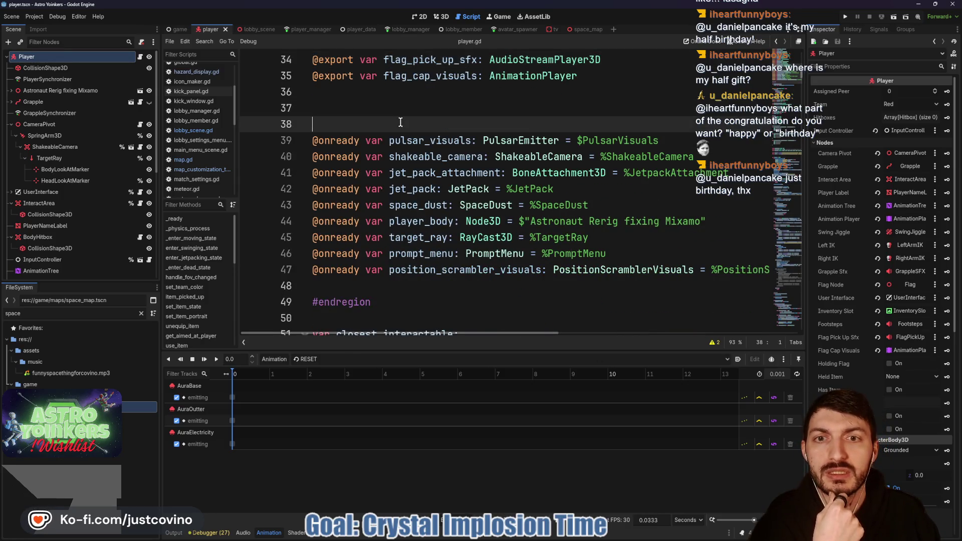
pyautogui.press('BackSpace')
pyautogui.scroll(2, 412, 131)
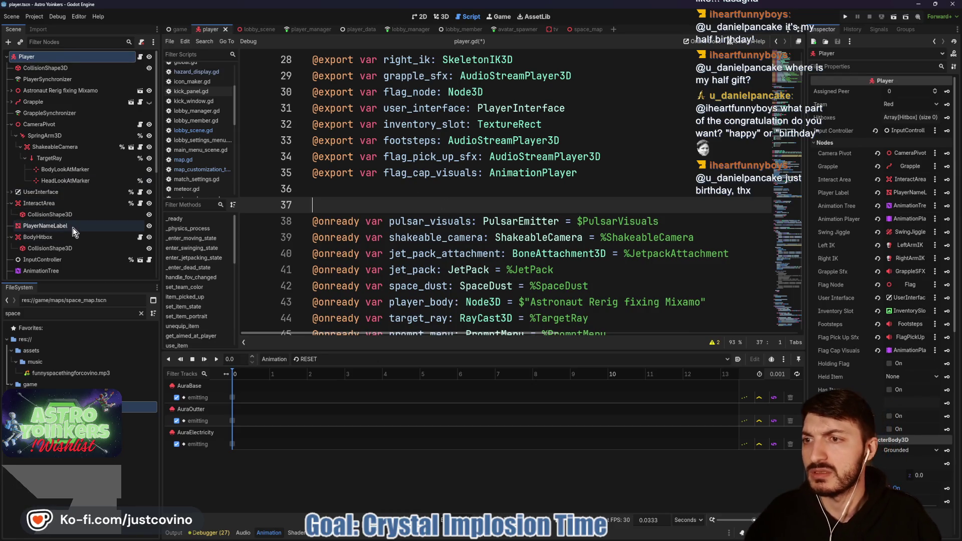
pyautogui.press('Return')
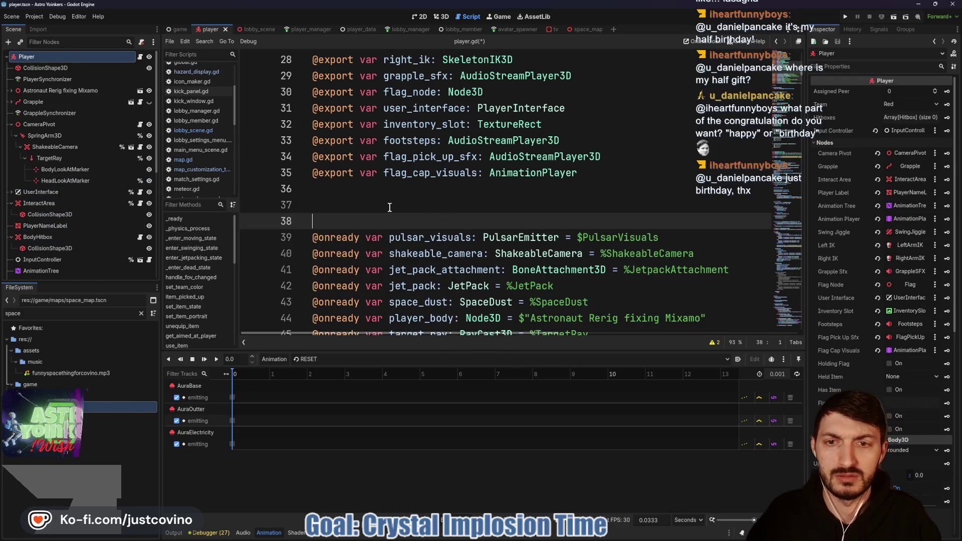
pyautogui.scroll(-5, 49, 217)
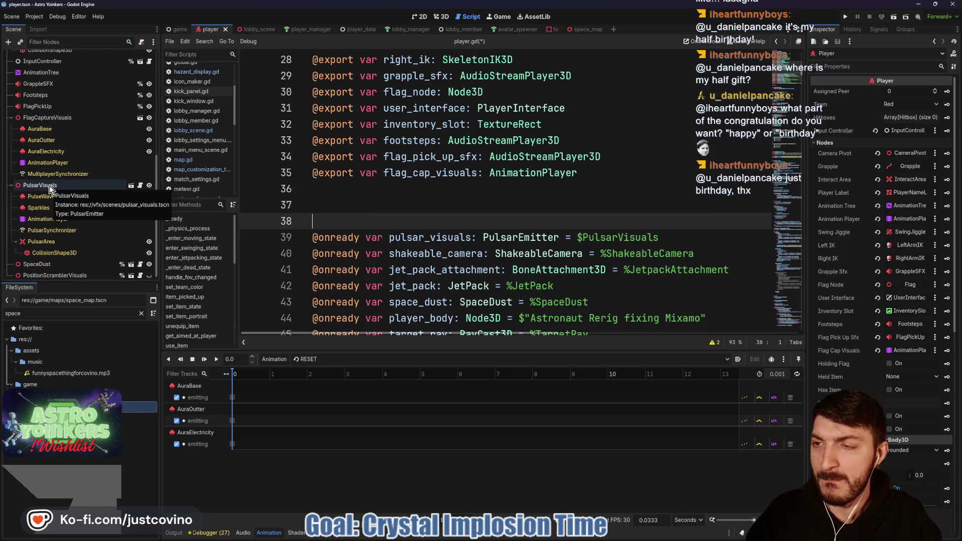
pyautogui.moveTo(33, 187); pyautogui.dragTo(328, 203)
pyautogui.click(684, 251)
pyautogui.moveTo(684, 251); pyautogui.dragTo(302, 253)
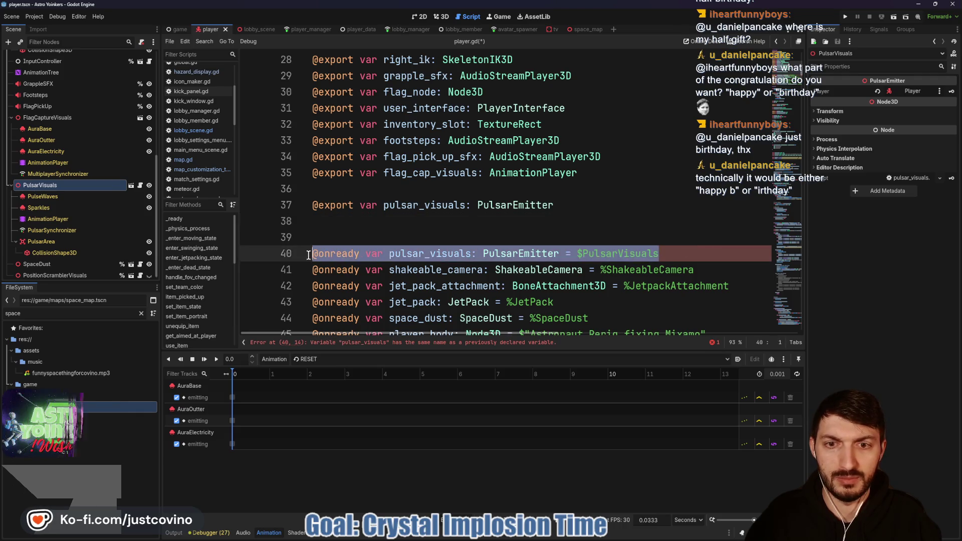
pyautogui.press('BackSpace')
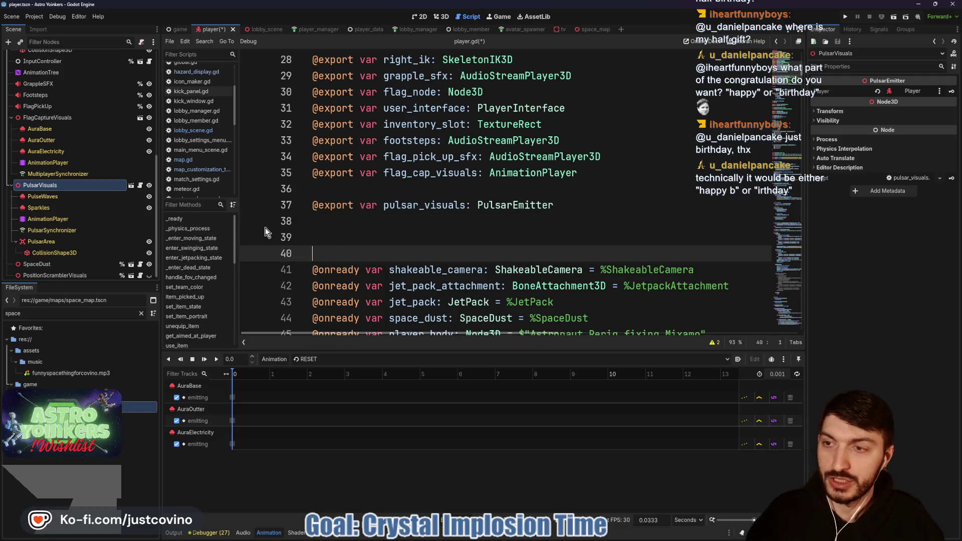
pyautogui.hotkey('ctrl', 's')
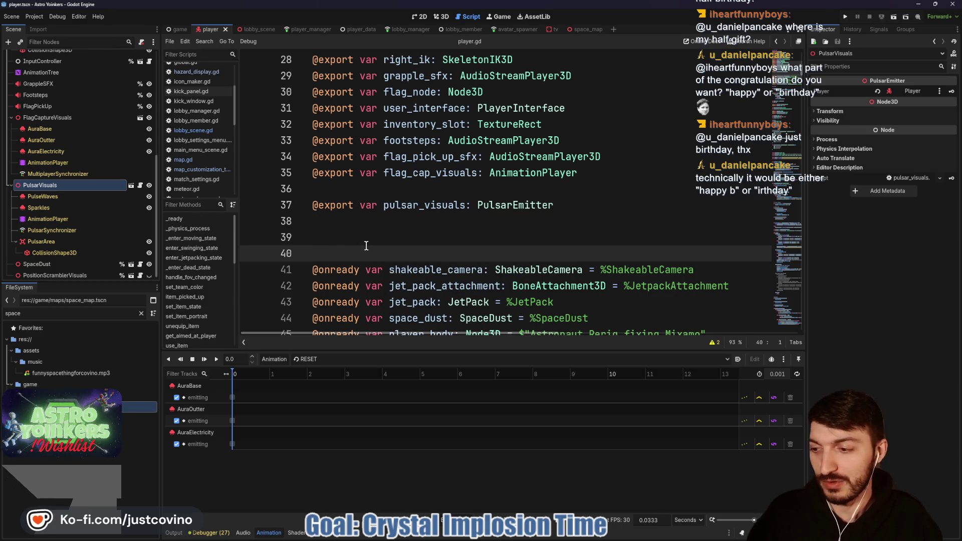
# Remove the blank line above pulsar_visuals and collapse FlagCaptureVisuals in the scene tree
pyautogui.click(332, 193)
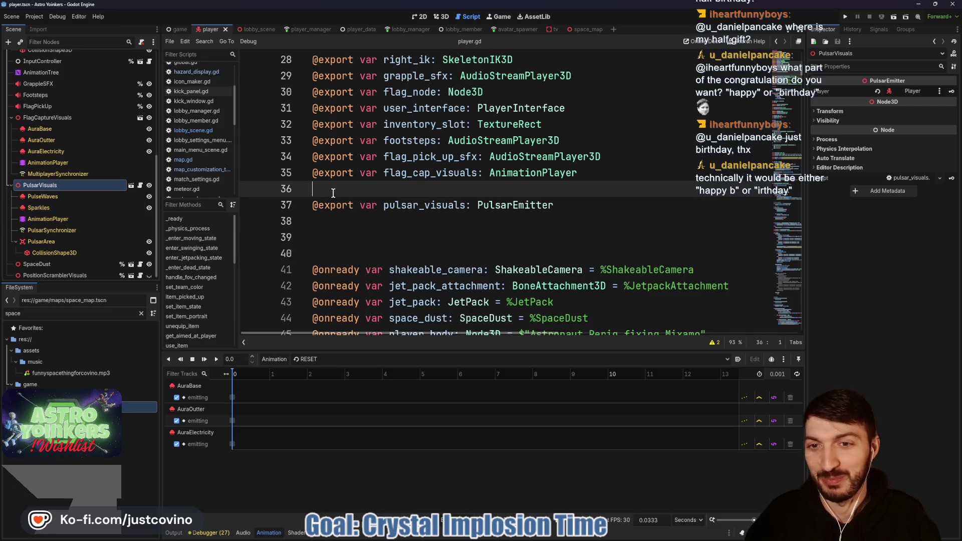
pyautogui.press('BackSpace')
pyautogui.click(338, 206)
pyautogui.scroll(4, 67, 194)
pyautogui.click(12, 204)
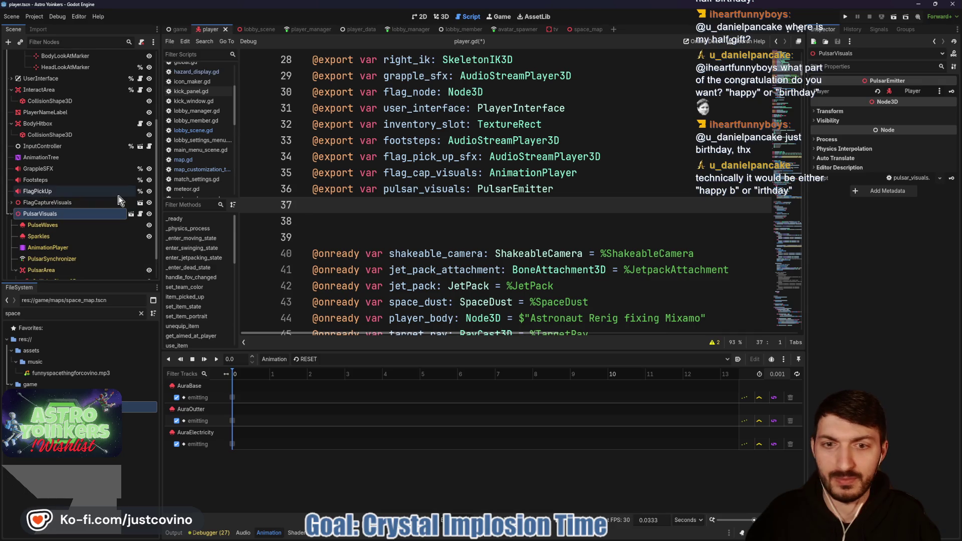
pyautogui.scroll(5, 74, 194)
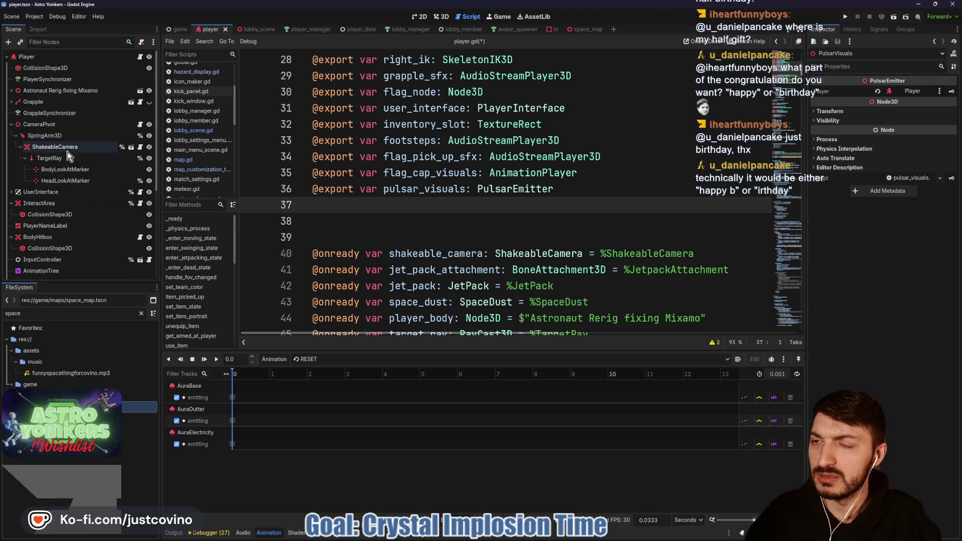
pyautogui.moveTo(56, 147); pyautogui.dragTo(356, 208)
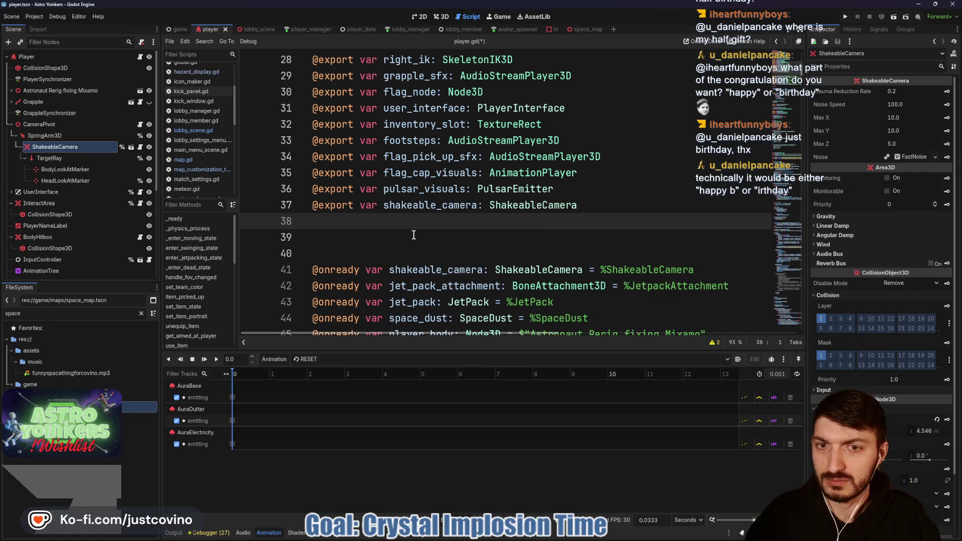
pyautogui.moveTo(694, 269); pyautogui.dragTo(300, 273)
pyautogui.press('BackSpace')
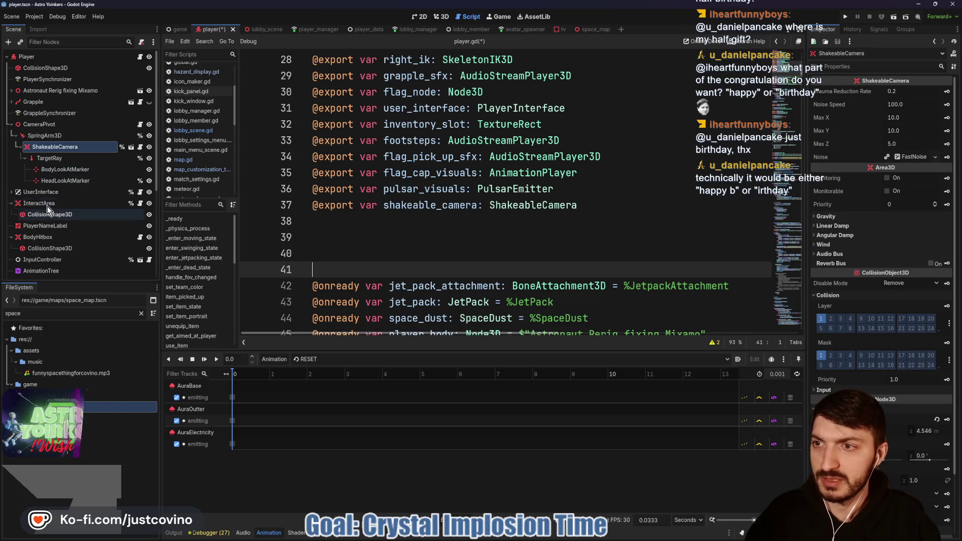
pyautogui.click(11, 90)
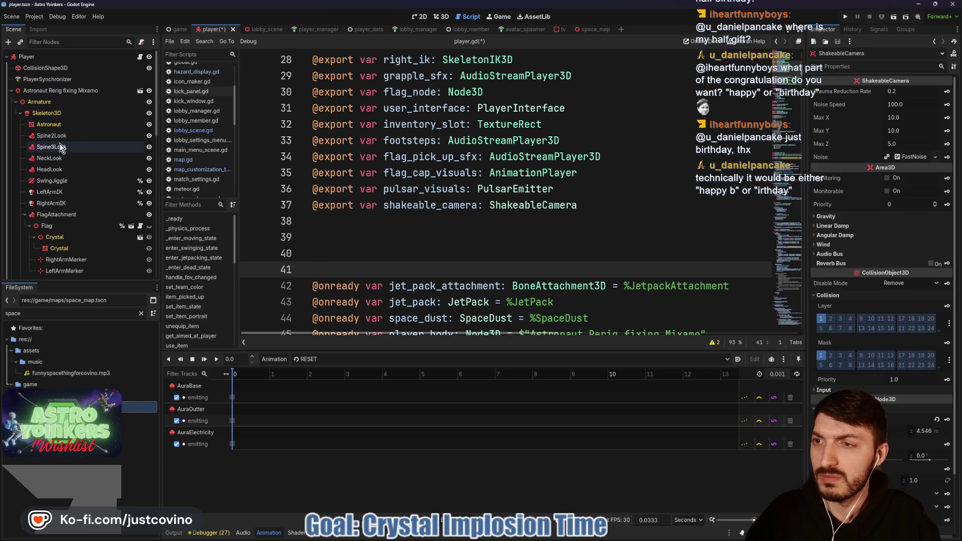
pyautogui.scroll(-5, 69, 221)
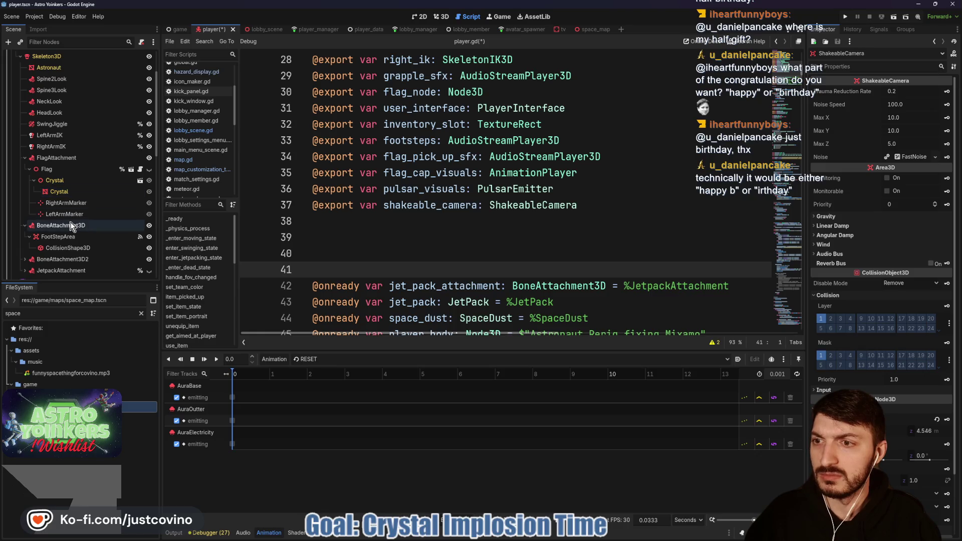
pyautogui.moveTo(53, 216); pyautogui.dragTo(260, 227)
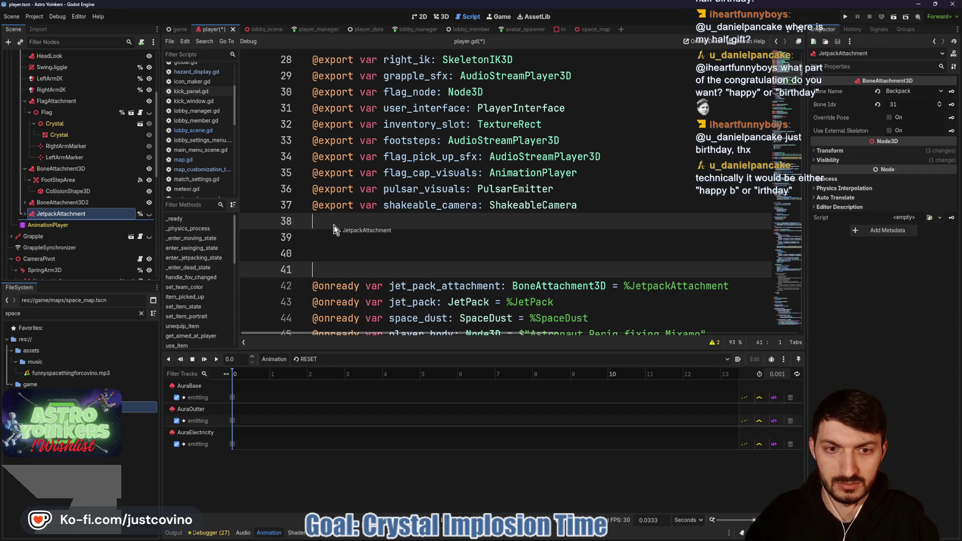
pyautogui.moveTo(334, 230); pyautogui.dragTo(333, 230)
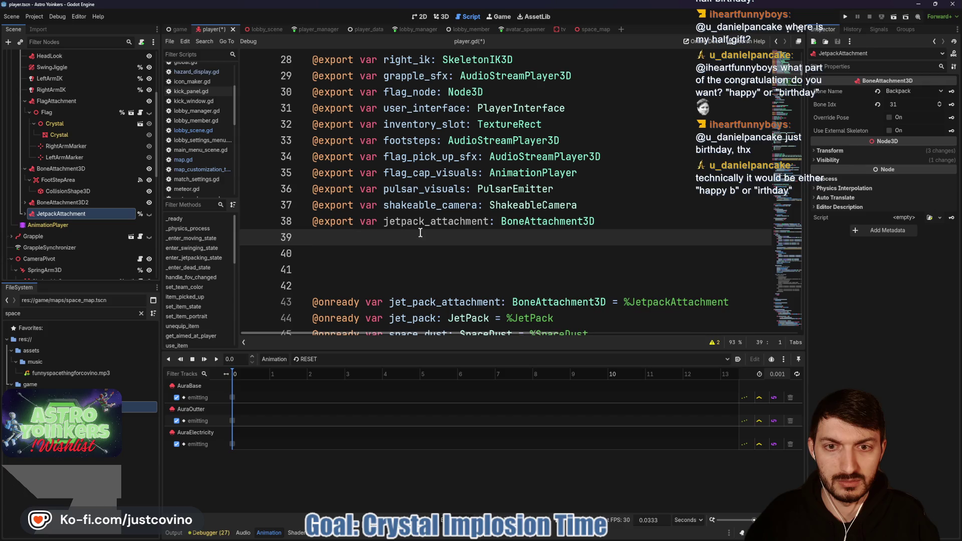
pyautogui.click(402, 223)
pyautogui.write('_')
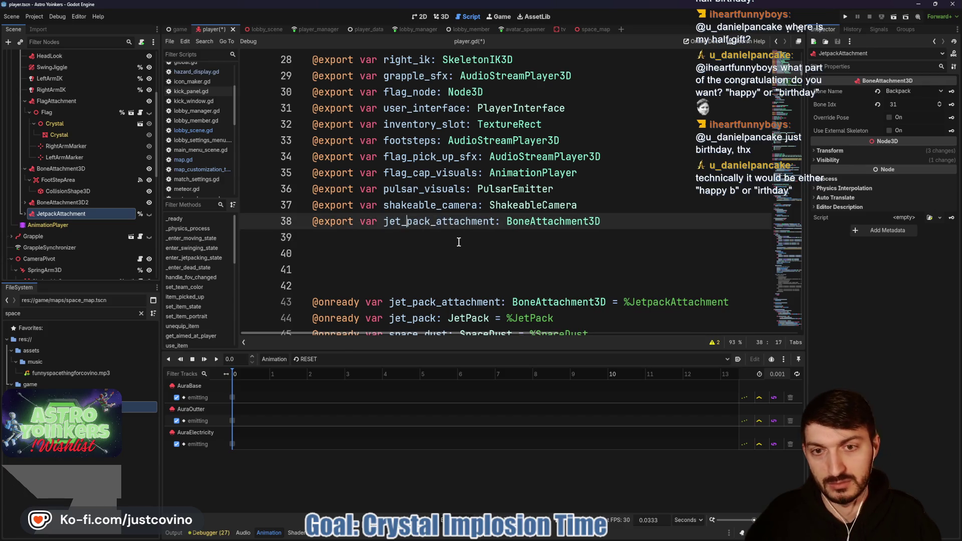
pyautogui.moveTo(731, 302); pyautogui.dragTo(275, 306)
pyautogui.press('BackSpace')
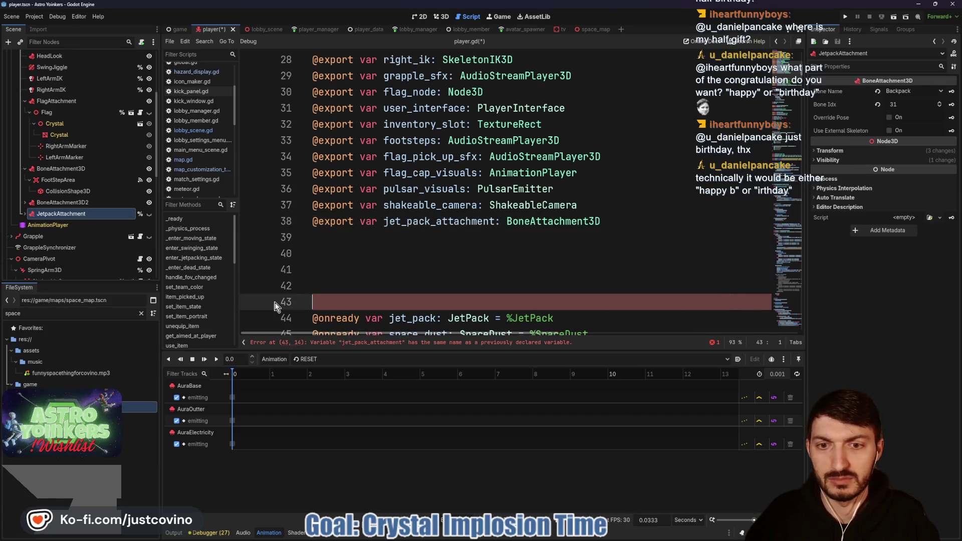
# Assign the JetpackAttachment node to the Player's Jet Pack Attachment export in the Inspector
pyautogui.scroll(5, 64, 70)
pyautogui.click(29, 56)
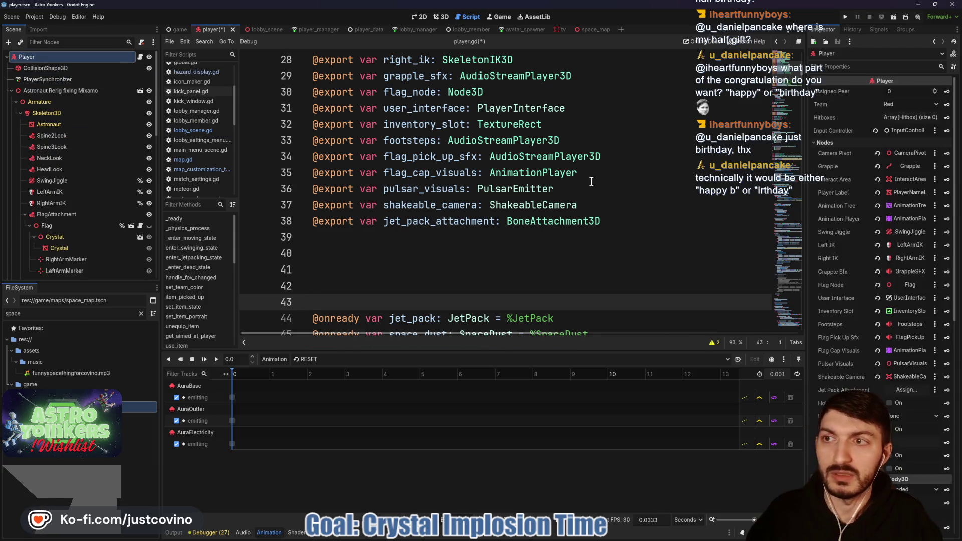
pyautogui.click(905, 391)
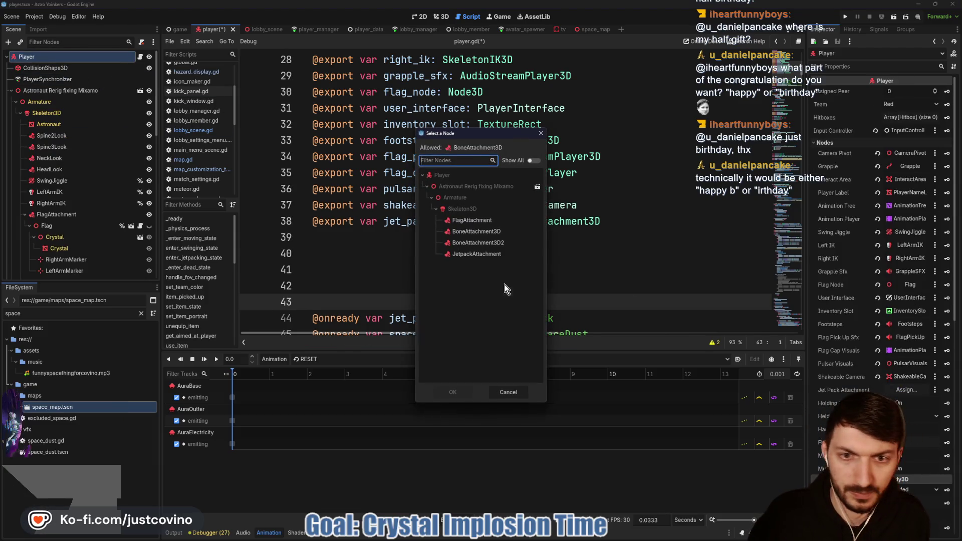
pyautogui.click(471, 254)
pyautogui.click(452, 392)
# Save the script and delete the extra blank lines 40 and 41 below the exports
pyautogui.click(396, 254)
pyautogui.hotkey('ctrl', 's')
pyautogui.moveTo(408, 286); pyautogui.dragTo(346, 256)
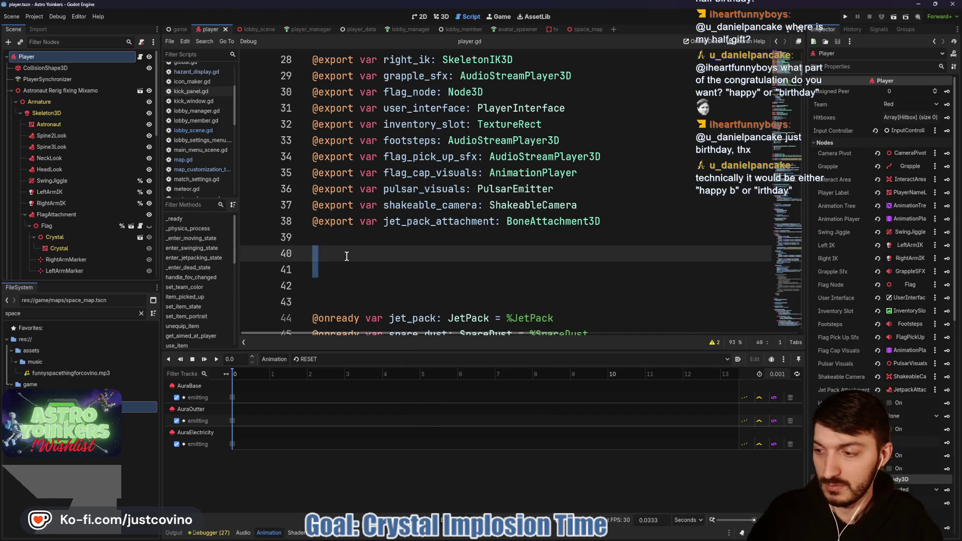
pyautogui.press('BackSpace')
pyautogui.scroll(-1, 468, 228)
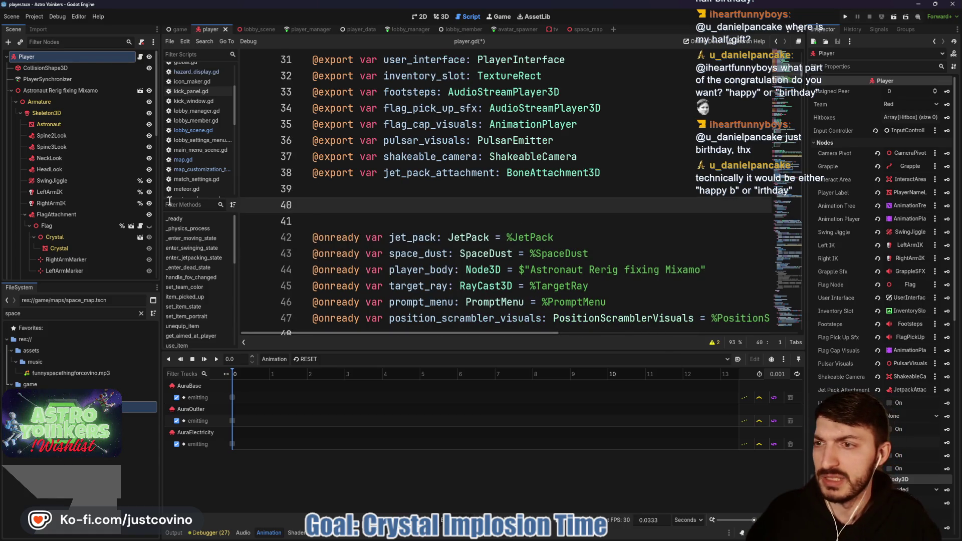
pyautogui.click(308, 187)
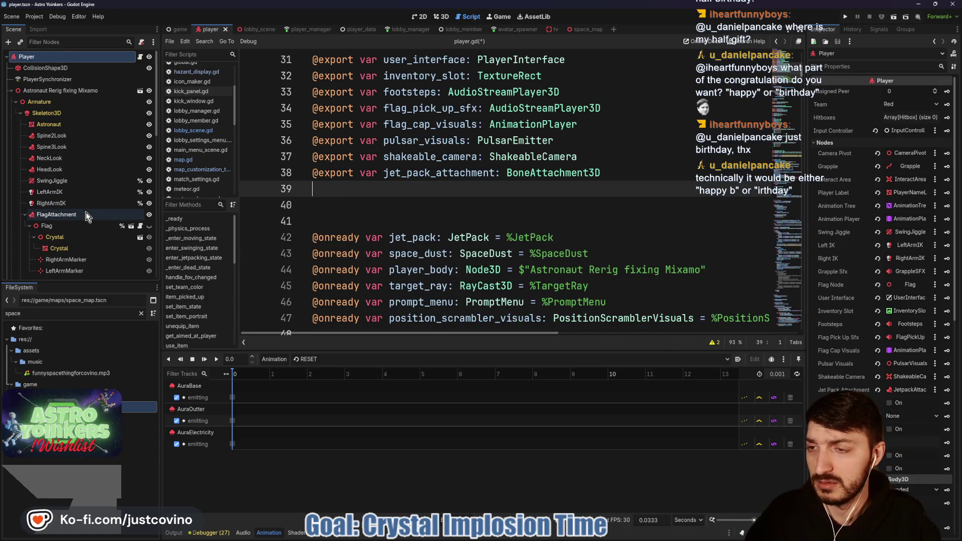
pyautogui.scroll(-3, 83, 213)
pyautogui.scroll(-1, 82, 214)
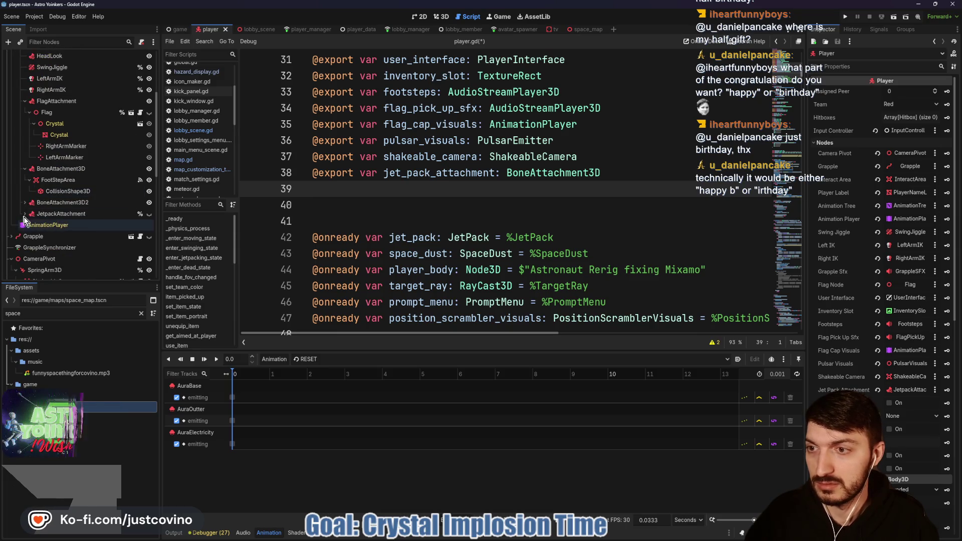
pyautogui.click(25, 214)
pyautogui.click(57, 226)
pyautogui.moveTo(57, 230)
pyautogui.mouseDown()
pyautogui.moveTo(320, 220)
pyautogui.moveTo(327, 187)
pyautogui.mouseUp()
pyautogui.moveTo(594, 247); pyautogui.dragTo(293, 255)
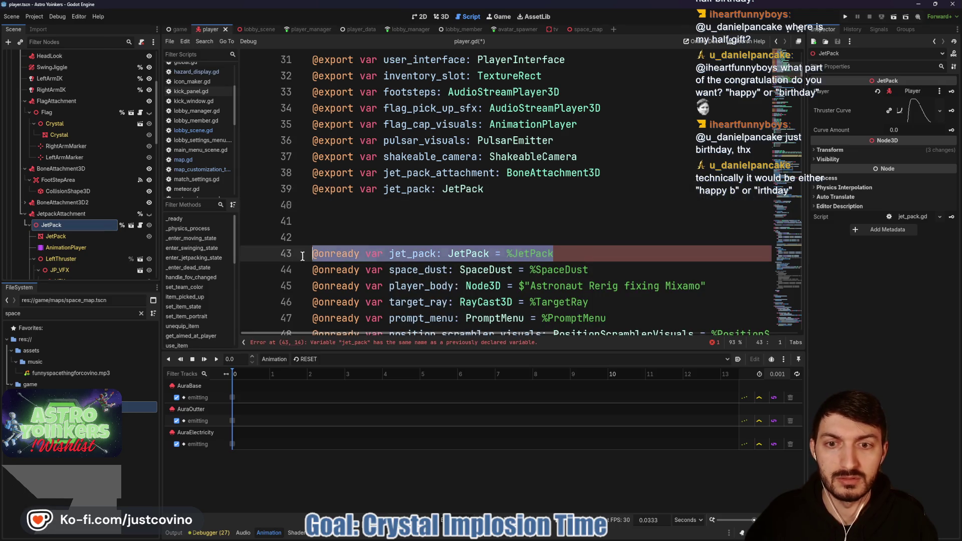
pyautogui.press('BackSpace')
pyautogui.press('Up')
pyautogui.press('Up')
pyautogui.hotkey('ctrl', 's')
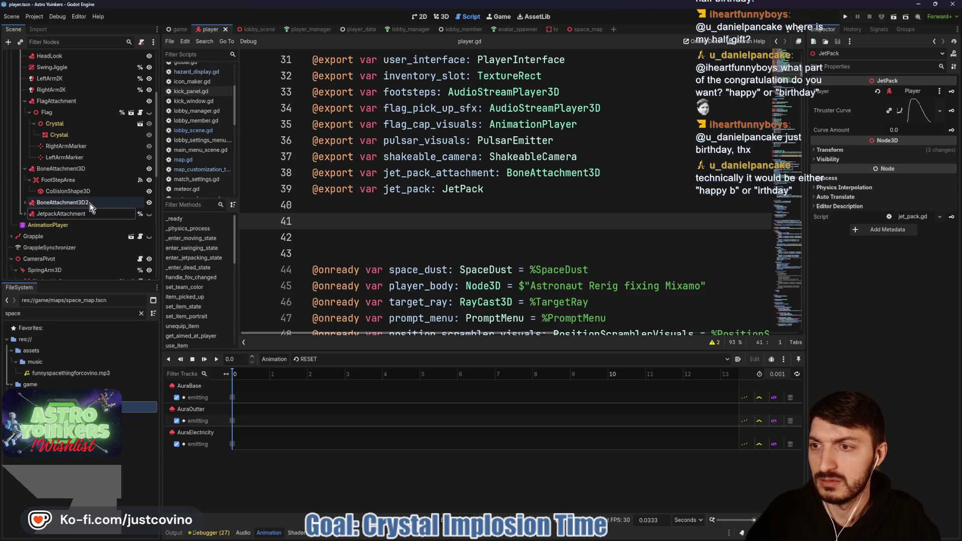
pyautogui.scroll(-8, 85, 208)
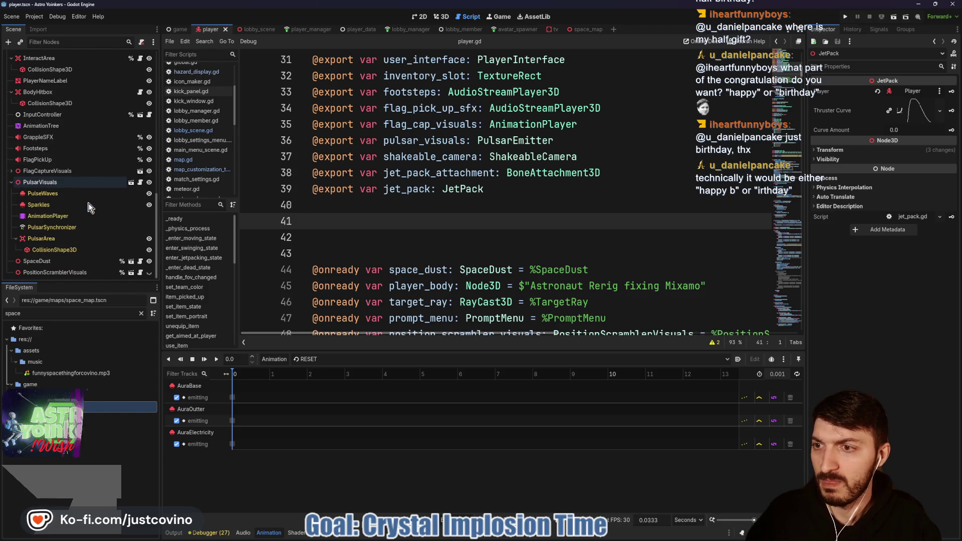
pyautogui.moveTo(54, 260)
pyautogui.mouseDown()
pyautogui.moveTo(65, 250)
pyautogui.moveTo(334, 220)
pyautogui.mouseUp()
pyautogui.moveTo(590, 285); pyautogui.dragTo(271, 292)
pyautogui.press('BackSpace')
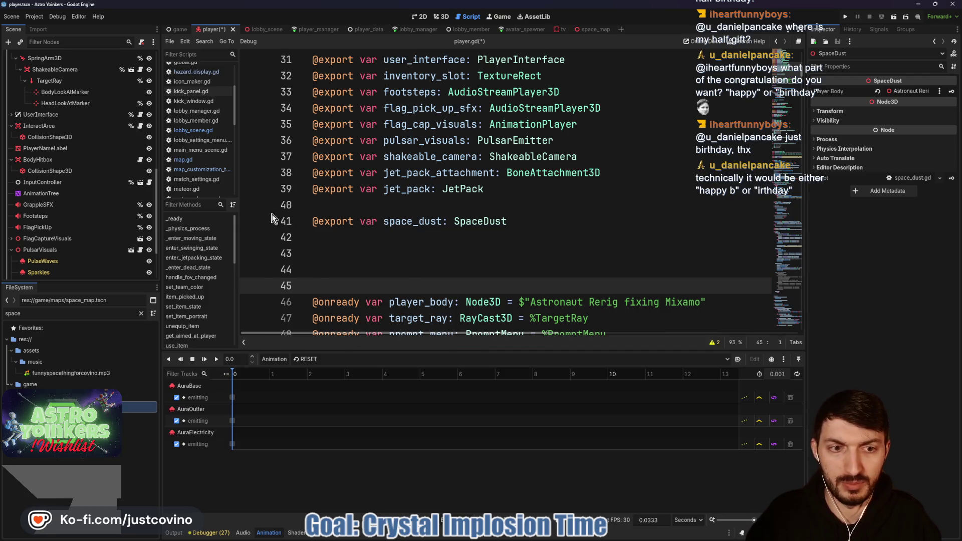
pyautogui.scroll(10, 87, 202)
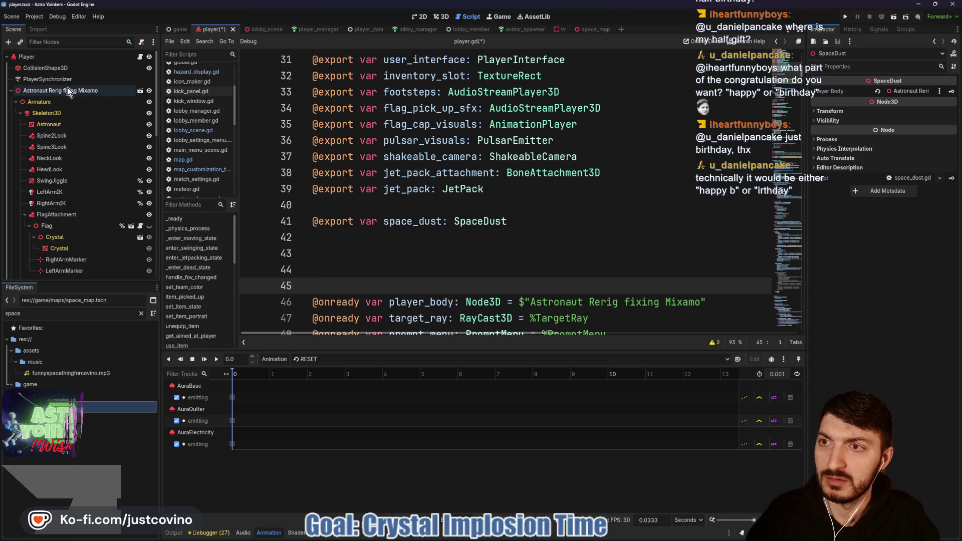
pyautogui.click(69, 92)
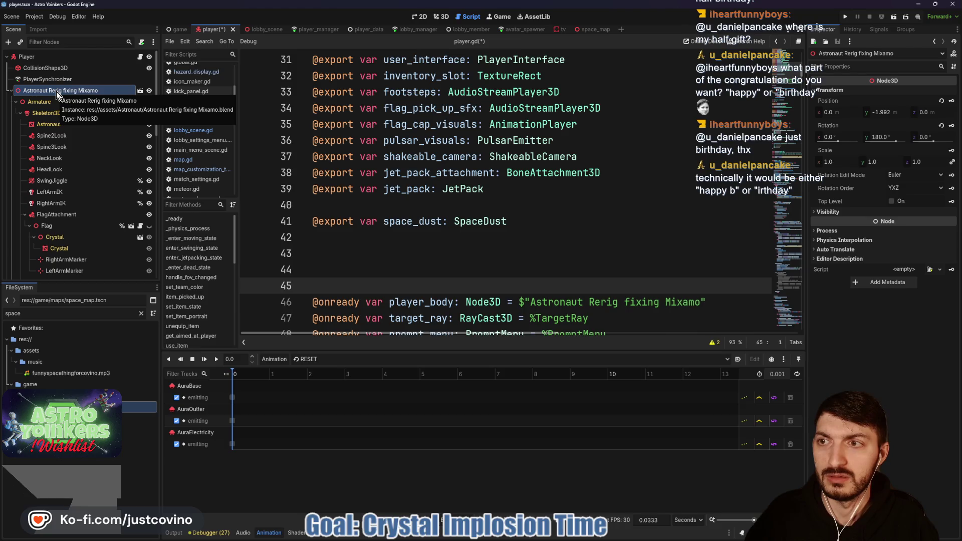
pyautogui.moveTo(56, 91)
pyautogui.mouseDown()
pyautogui.moveTo(150, 126)
pyautogui.moveTo(332, 242)
pyautogui.moveTo(322, 238)
pyautogui.mouseUp()
pyautogui.doubleClick(422, 239)
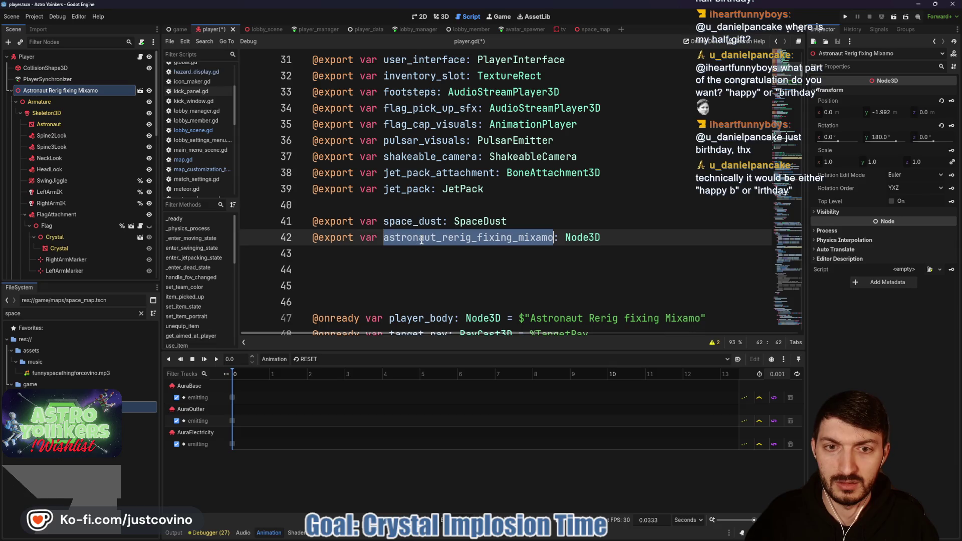
pyautogui.write('player_body')
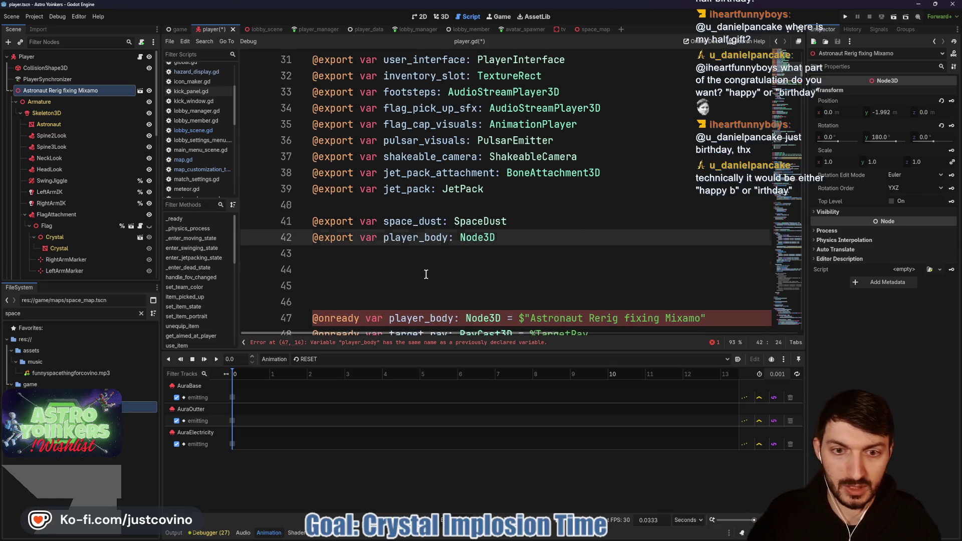
pyautogui.click(391, 270)
pyautogui.hotkey('ctrl', 's')
pyautogui.click(722, 320)
pyautogui.keyDown('shift'); pyautogui.click(302, 307); pyautogui.keyUp('shift')
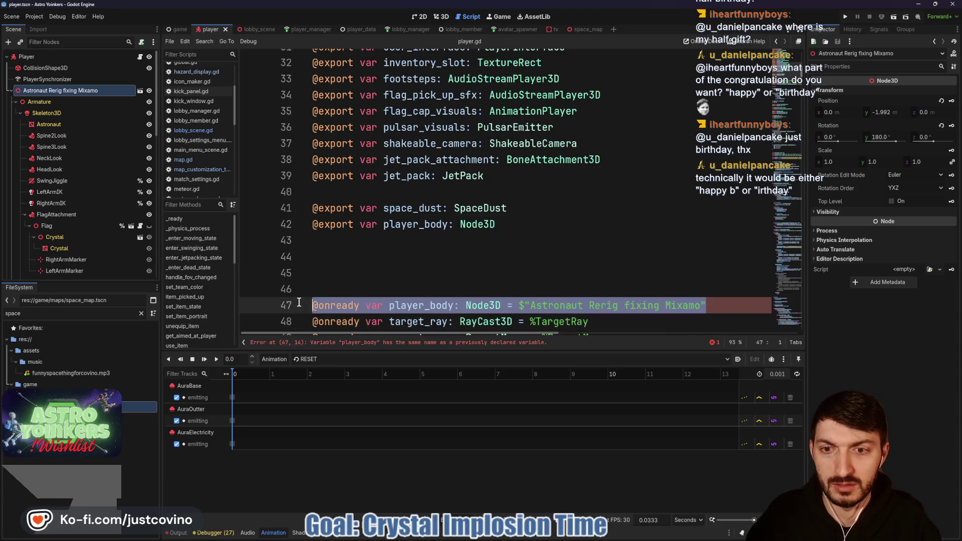
pyautogui.press('BackSpace')
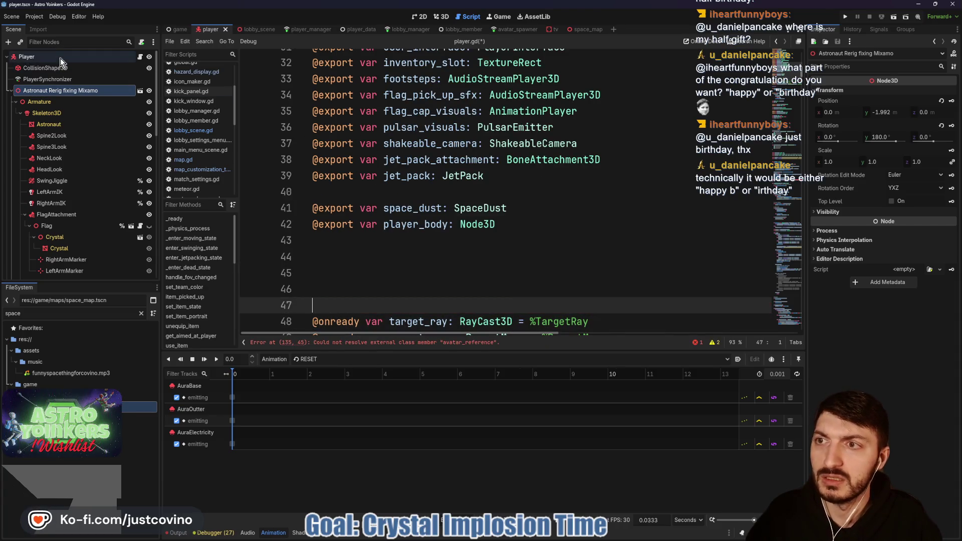
pyautogui.hotkey('ctrl', 's')
# Assign the Astronaut Rerig fixing Mixamo node to the Player's Player Body export and save
pyautogui.click(60, 57)
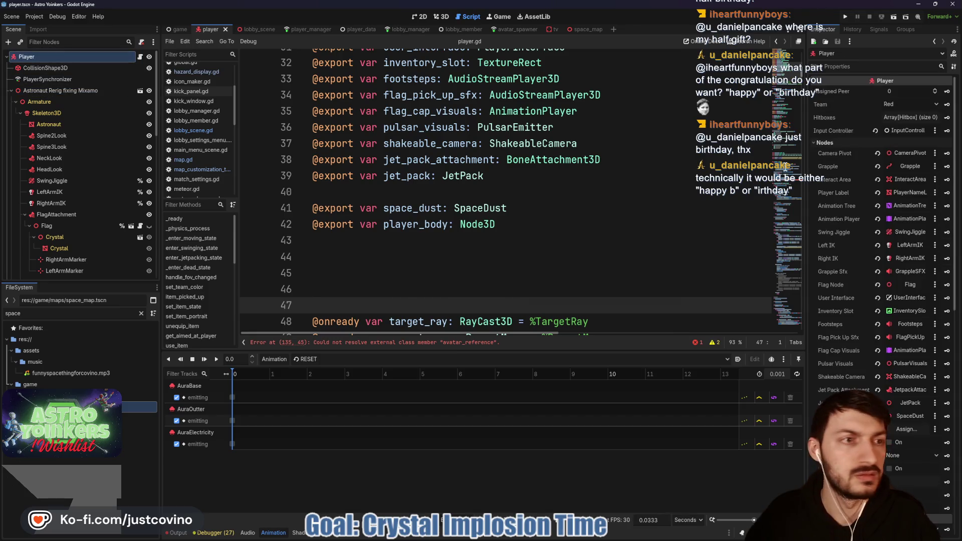
pyautogui.click(909, 428)
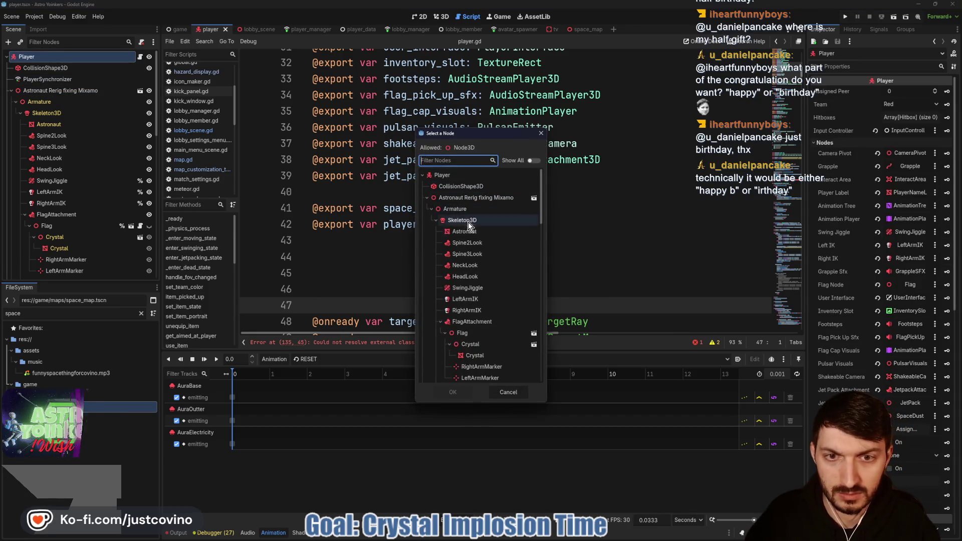
pyautogui.click(476, 198)
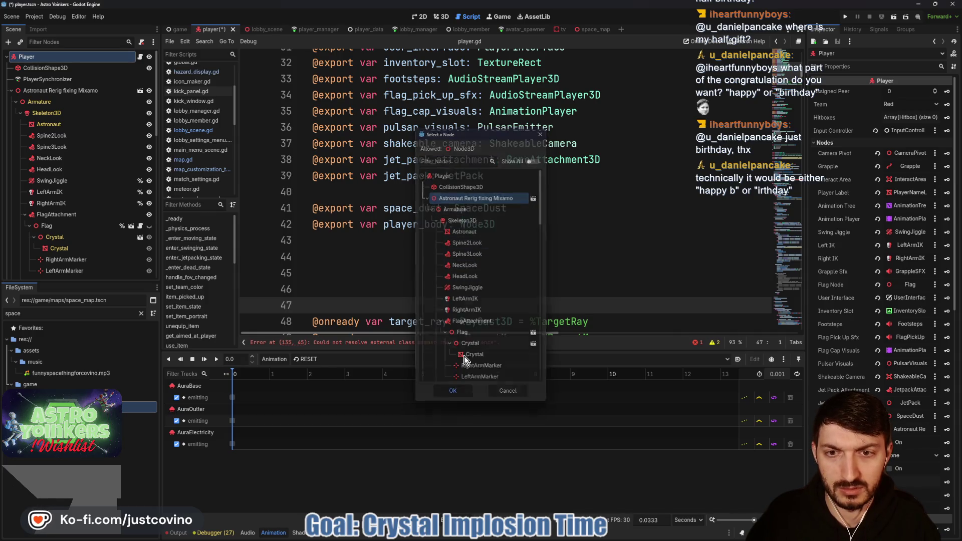
pyautogui.click(453, 392)
pyautogui.click(376, 279)
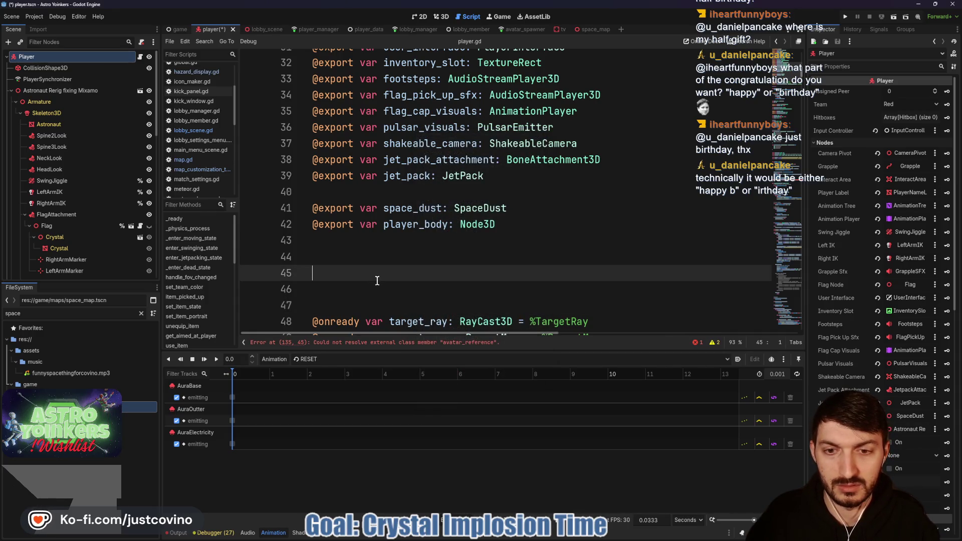
pyautogui.hotkey('ctrl', 's')
# Remove the extra blank lines around the exports and onready lines, hide the bottom panel, and save
pyautogui.scroll(-2, 422, 258)
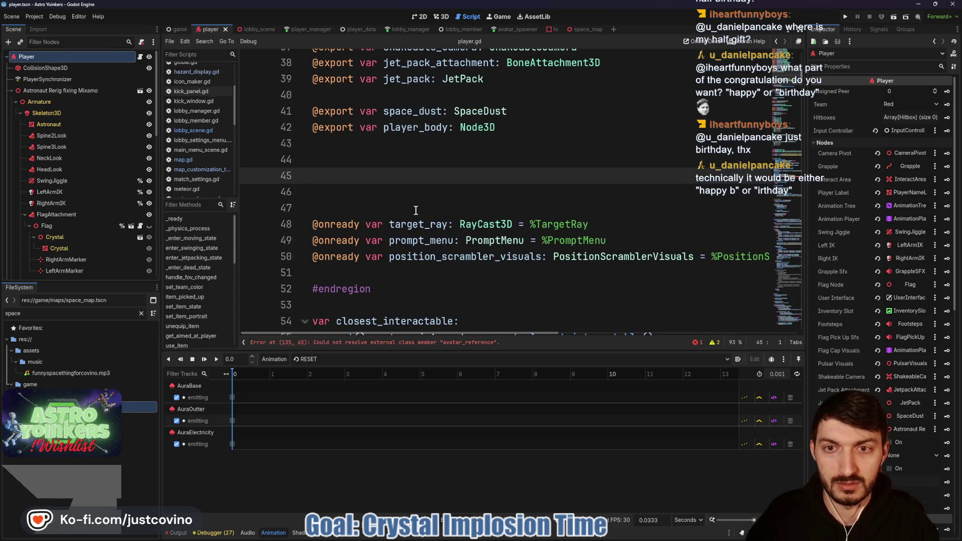
pyautogui.press('BackSpace')
pyautogui.press('BackSpace')
pyautogui.scroll(-2, 418, 211)
pyautogui.scroll(4, 430, 216)
pyautogui.click(346, 193)
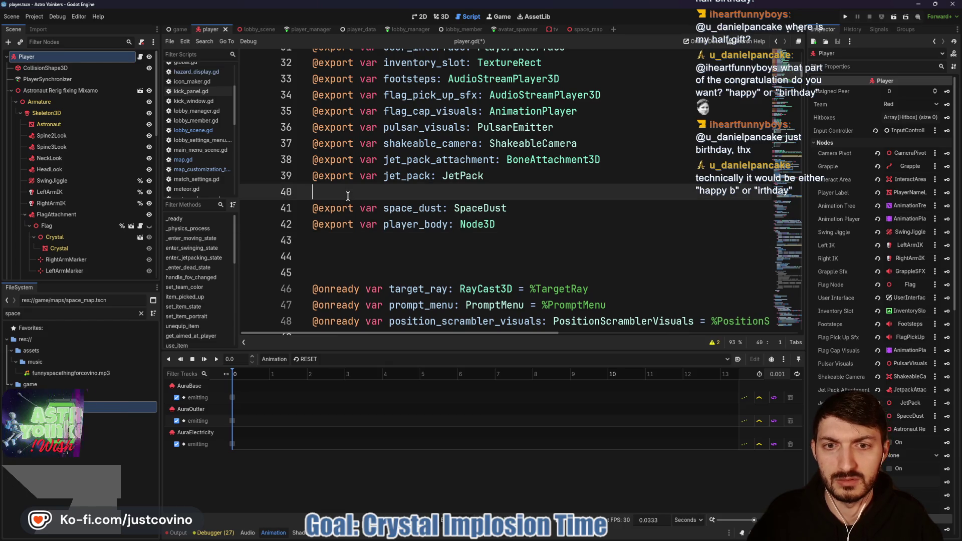
pyautogui.press('BackSpace')
pyautogui.click(362, 253)
pyautogui.press('BackSpace')
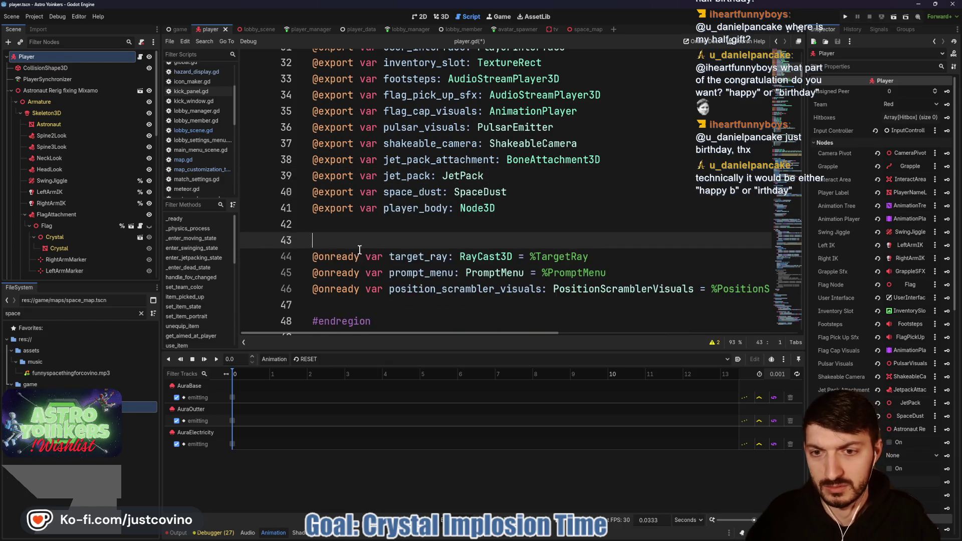
pyautogui.hotkey('ctrl', 'j')
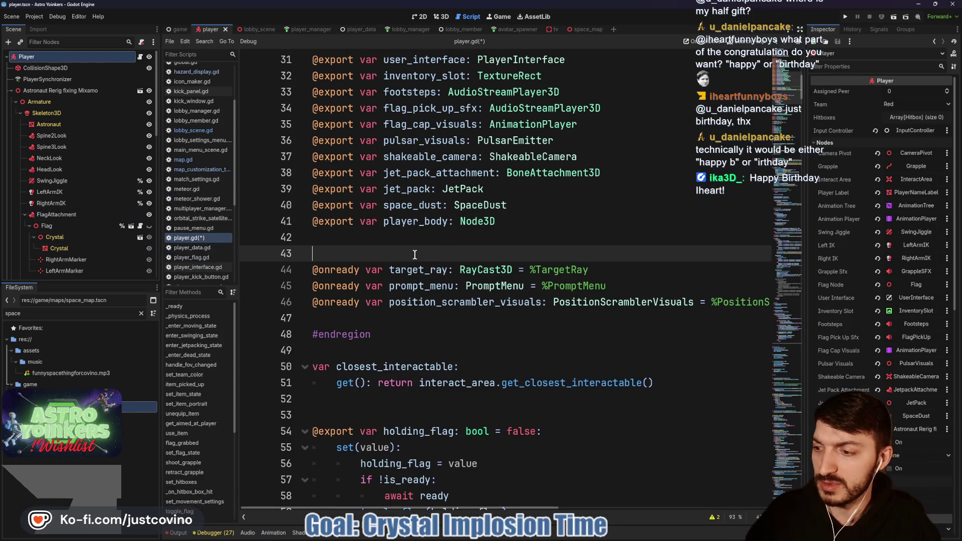
pyautogui.hotkey('ctrl', 's')
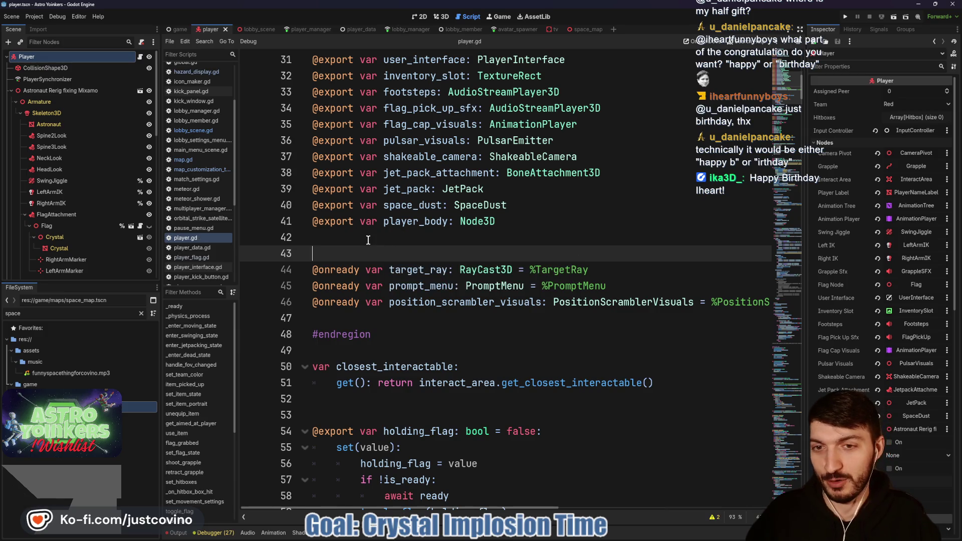
pyautogui.click(374, 242)
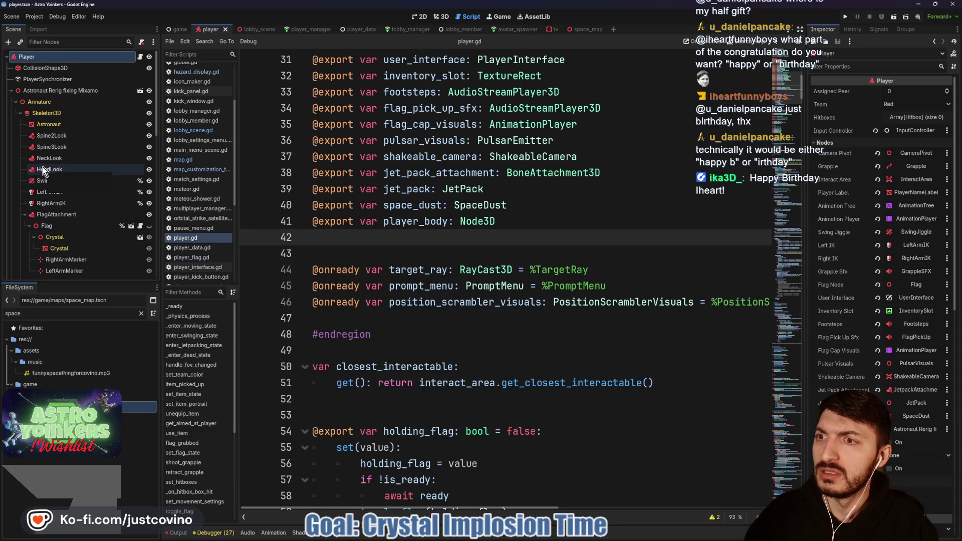
pyautogui.scroll(-5, 55, 146)
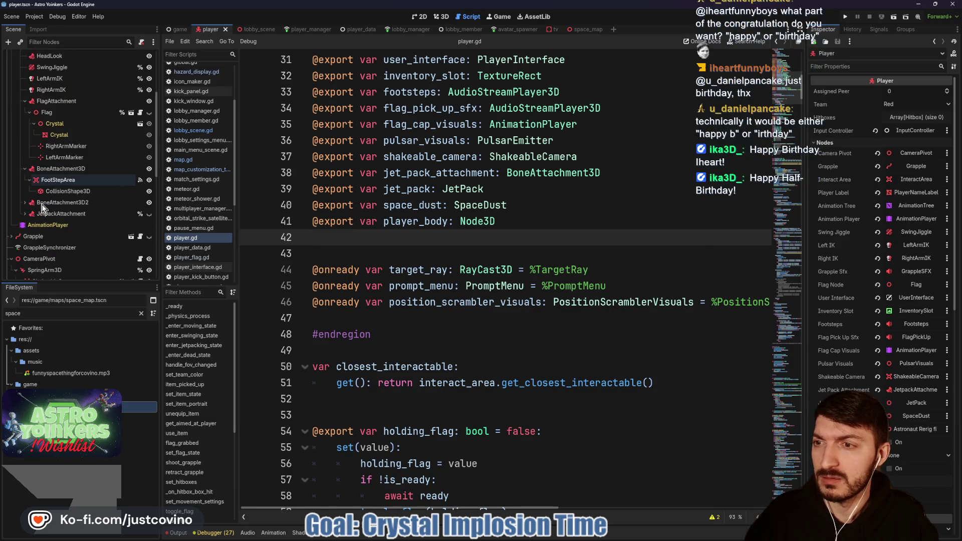
pyautogui.scroll(-1, 48, 198)
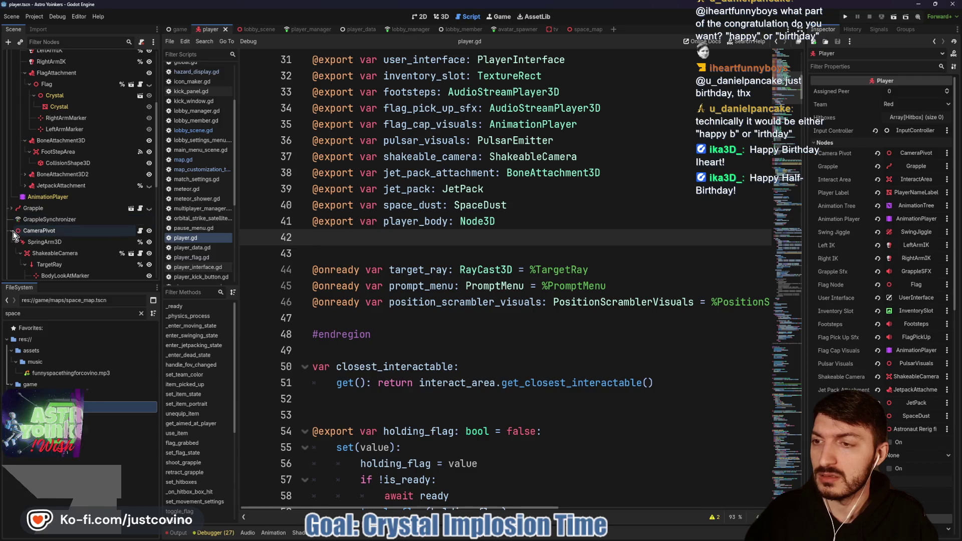
pyautogui.scroll(-1, 31, 236)
pyautogui.click(64, 240)
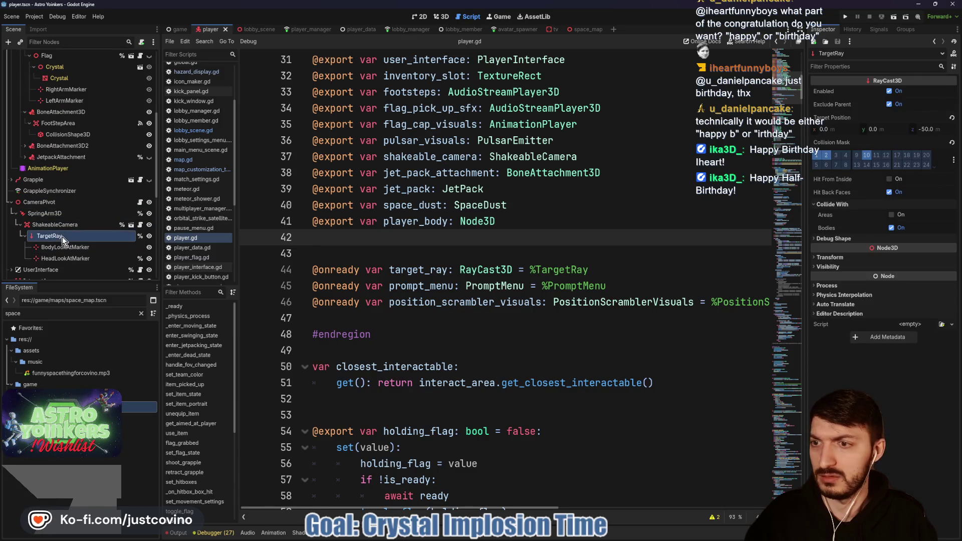
pyautogui.moveTo(367, 243); pyautogui.dragTo(368, 240)
pyautogui.moveTo(641, 285); pyautogui.dragTo(305, 285)
pyautogui.press('BackSpace')
pyautogui.hotkey('ctrl', 's')
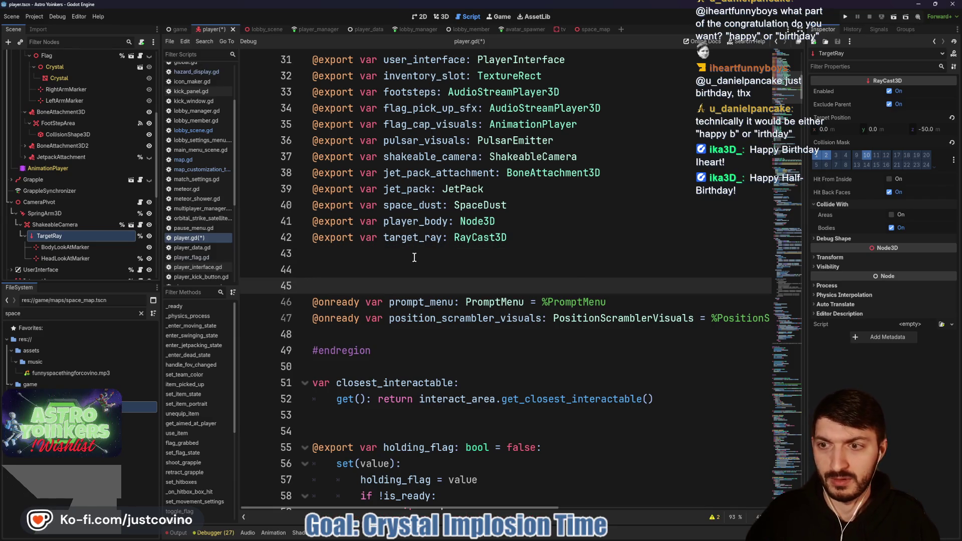
pyautogui.scroll(-5, 100, 216)
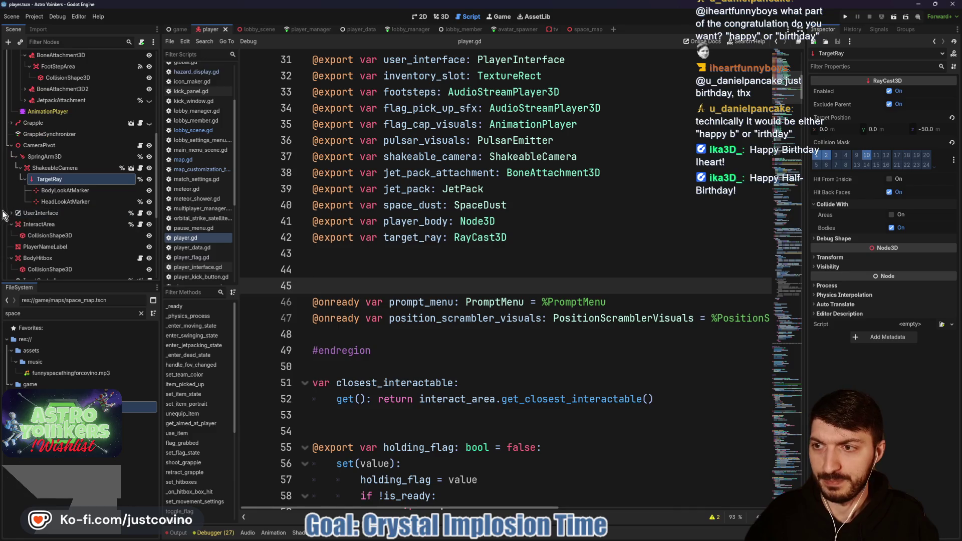
pyautogui.scroll(-1, 70, 228)
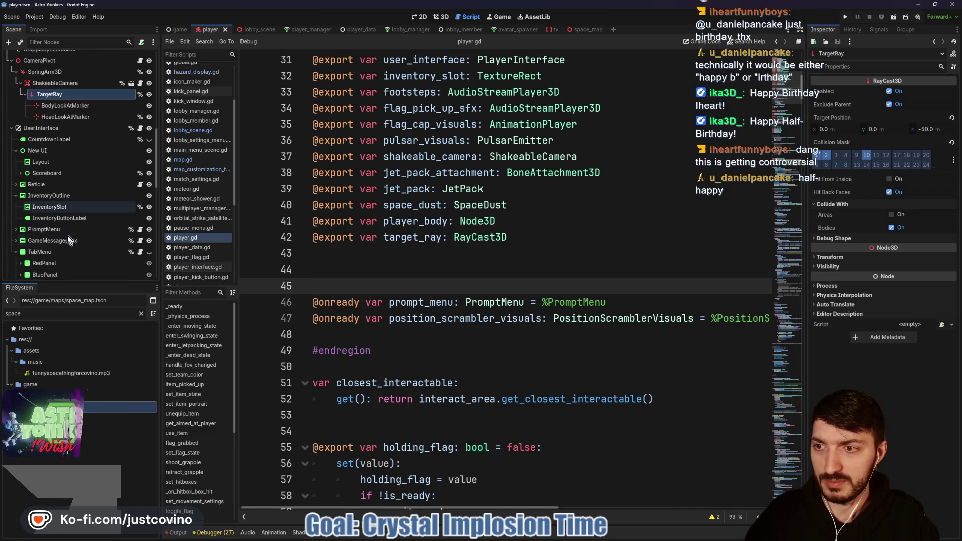
pyautogui.click(61, 231)
pyautogui.moveTo(62, 231); pyautogui.dragTo(339, 258)
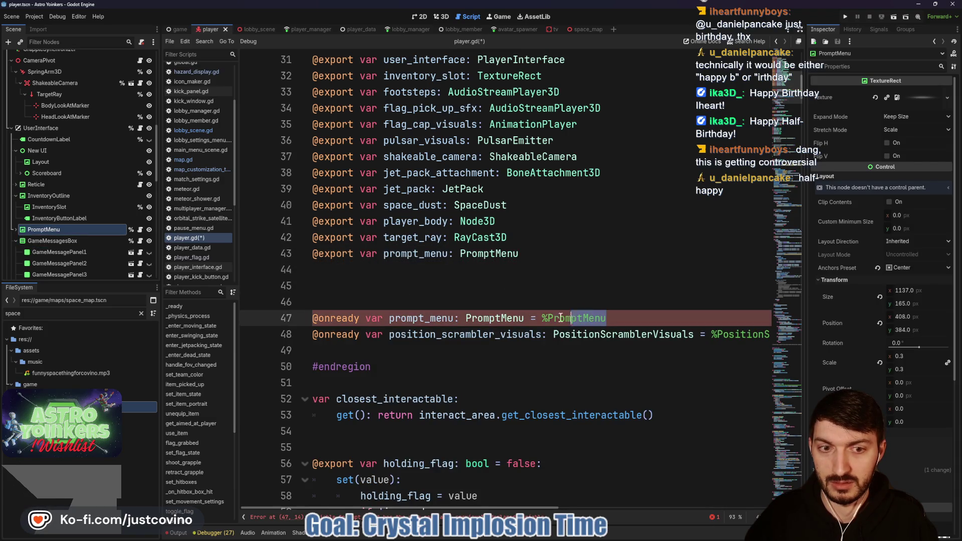
pyautogui.moveTo(606, 318); pyautogui.dragTo(289, 319)
pyautogui.press('BackSpace')
pyautogui.scroll(-5, 85, 222)
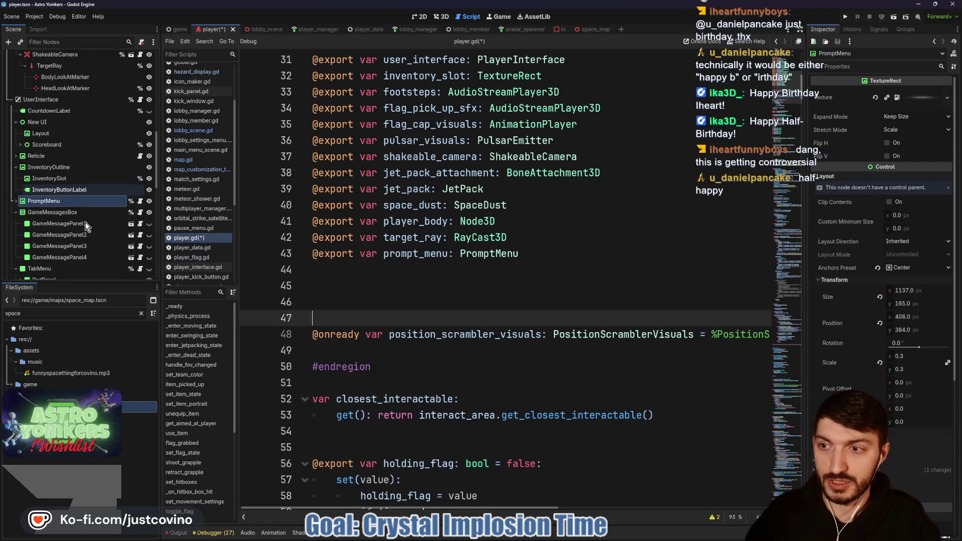
pyautogui.scroll(-10, 86, 222)
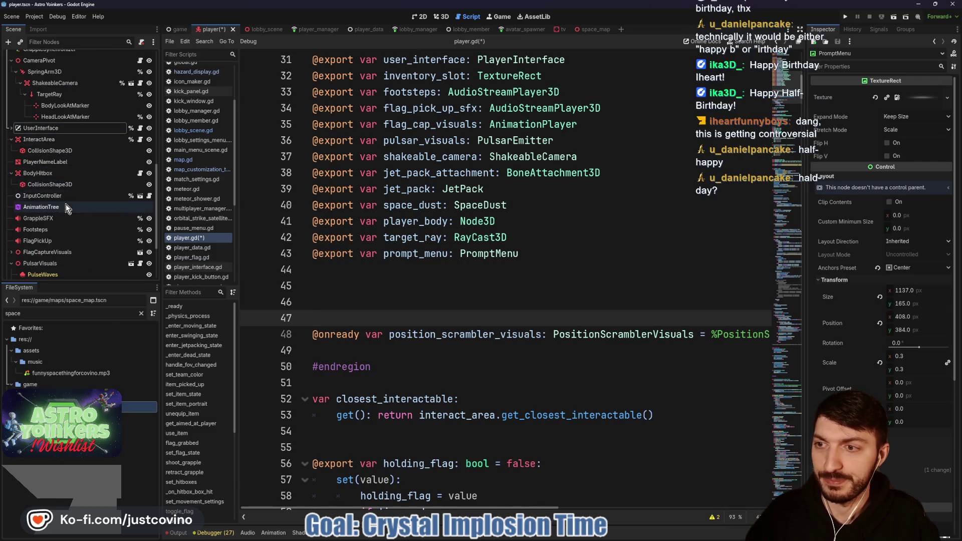
pyautogui.scroll(-1, 59, 214)
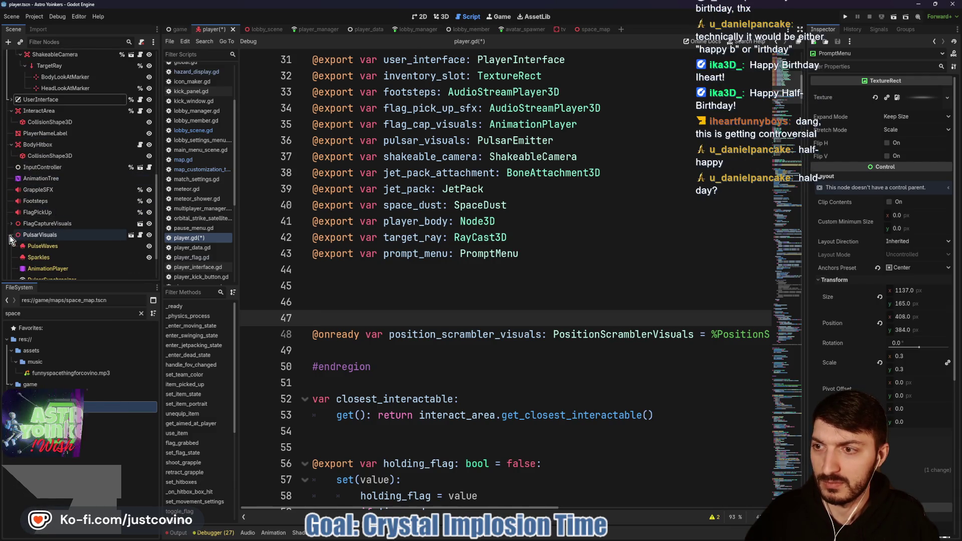
pyautogui.click(62, 272)
pyautogui.moveTo(62, 271); pyautogui.dragTo(325, 273)
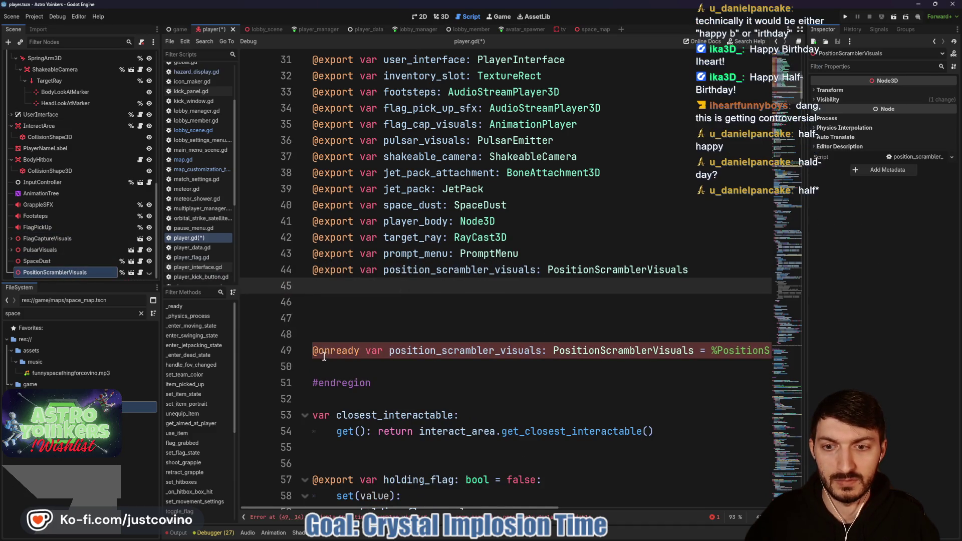
pyautogui.moveTo(312, 351); pyautogui.dragTo(780, 350)
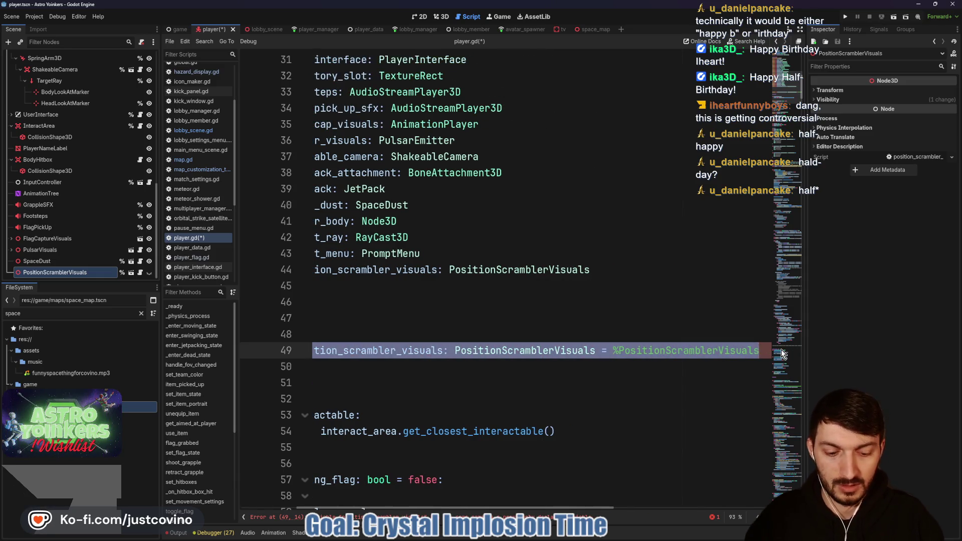
pyautogui.press('BackSpace')
pyautogui.press('BackSpace')
pyautogui.press('BackSpace')
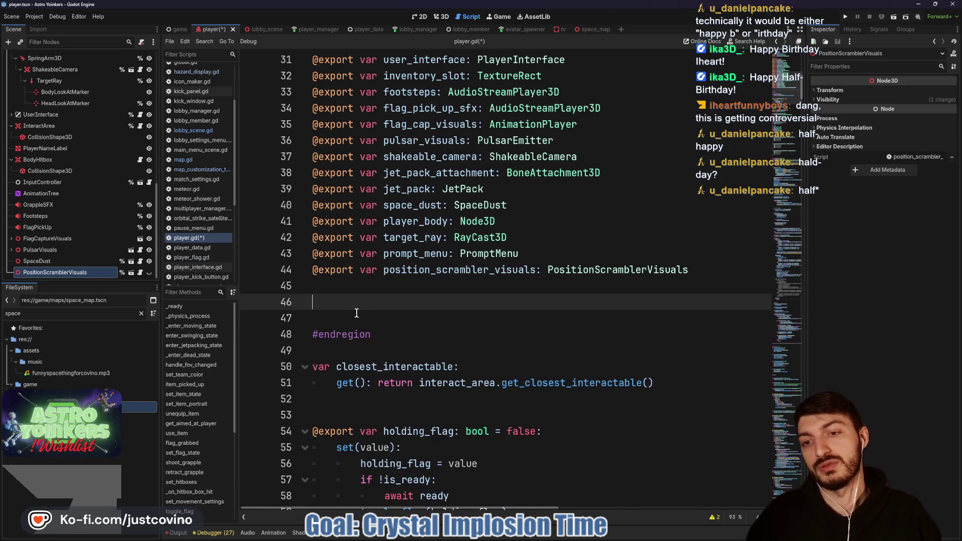
pyautogui.click(356, 313)
pyautogui.press('BackSpace')
pyautogui.press('BackSpace')
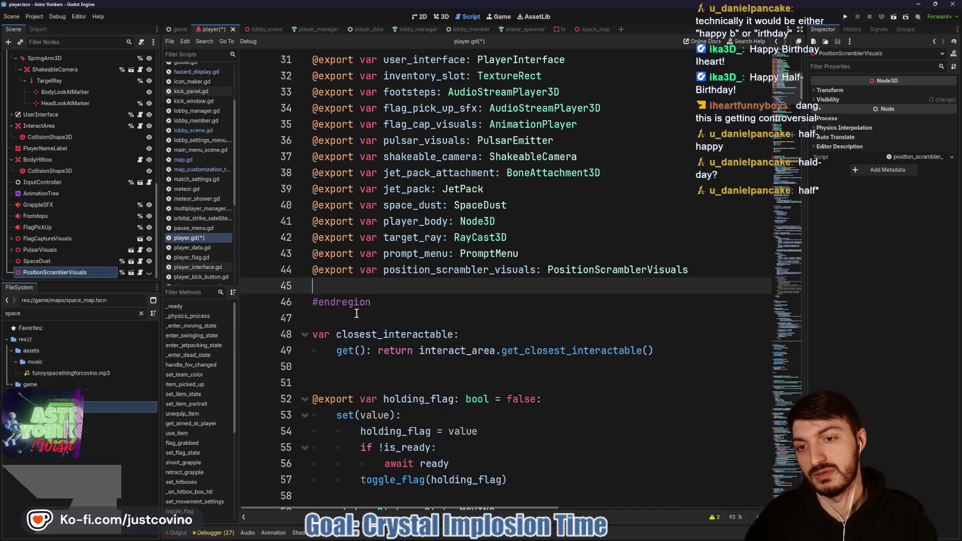
pyautogui.hotkey('ctrl', 's')
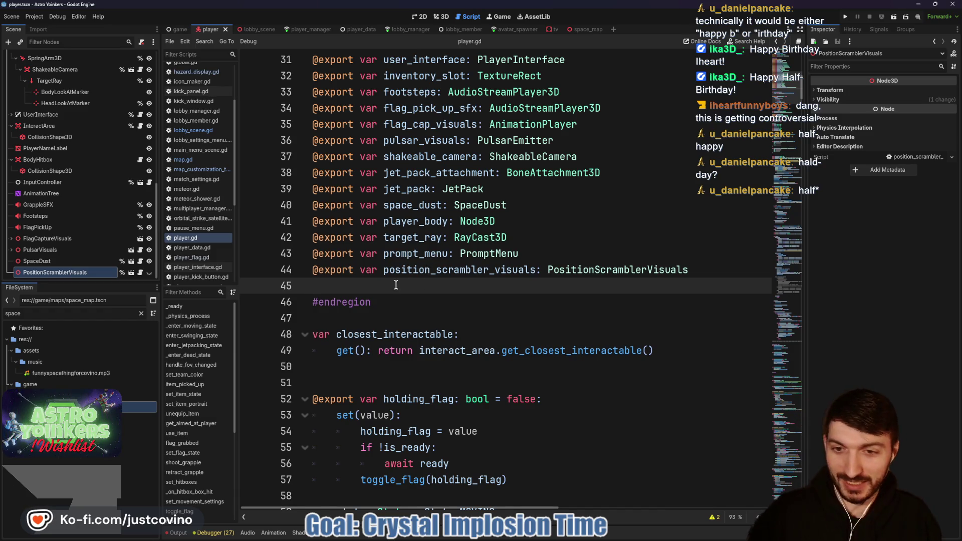
pyautogui.click(370, 325)
pyautogui.scroll(7, 401, 300)
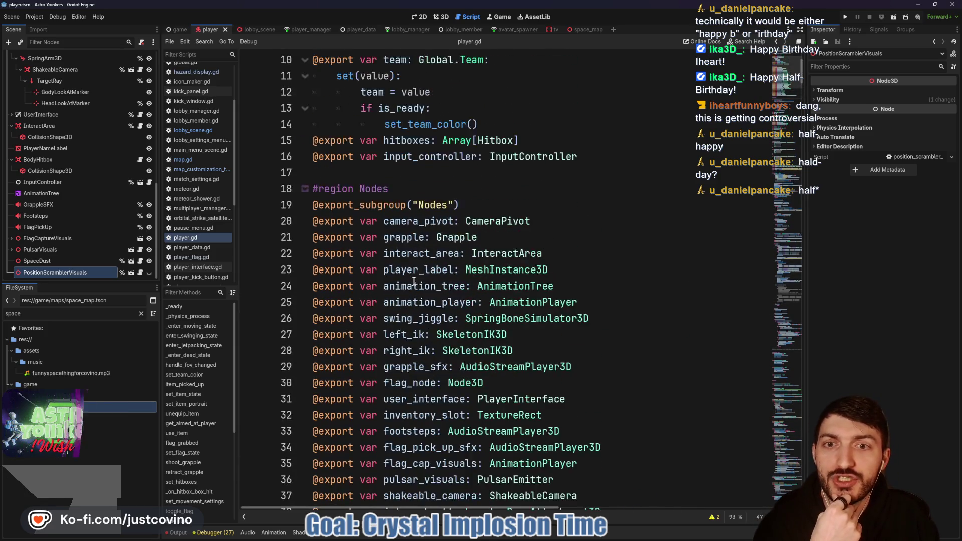
pyautogui.scroll(1, 411, 266)
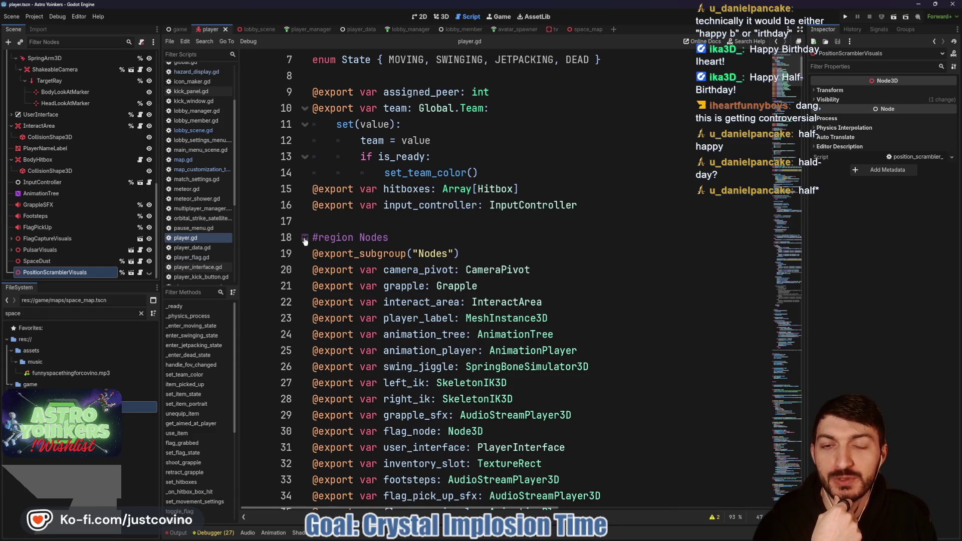
pyautogui.click(305, 238)
pyautogui.click(305, 237)
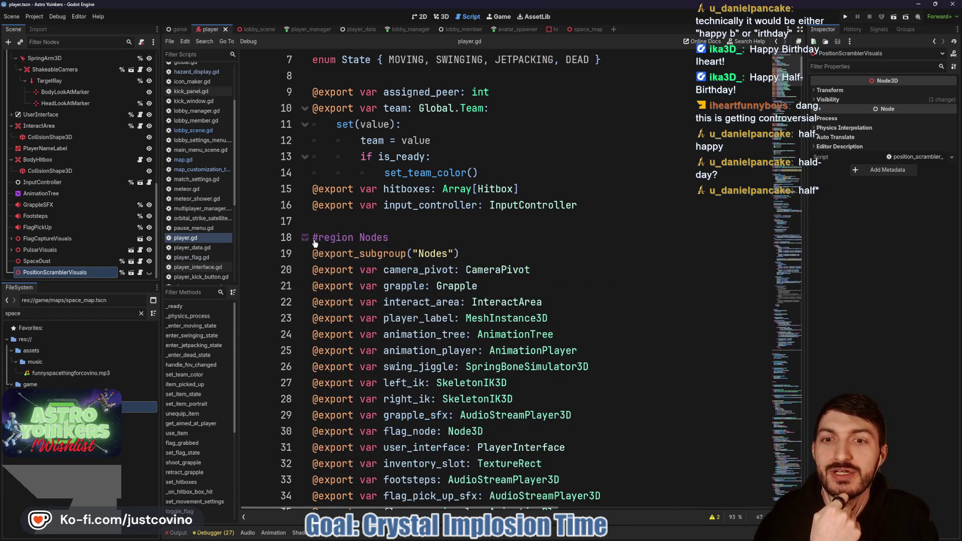
pyautogui.moveTo(578, 205); pyautogui.dragTo(286, 209)
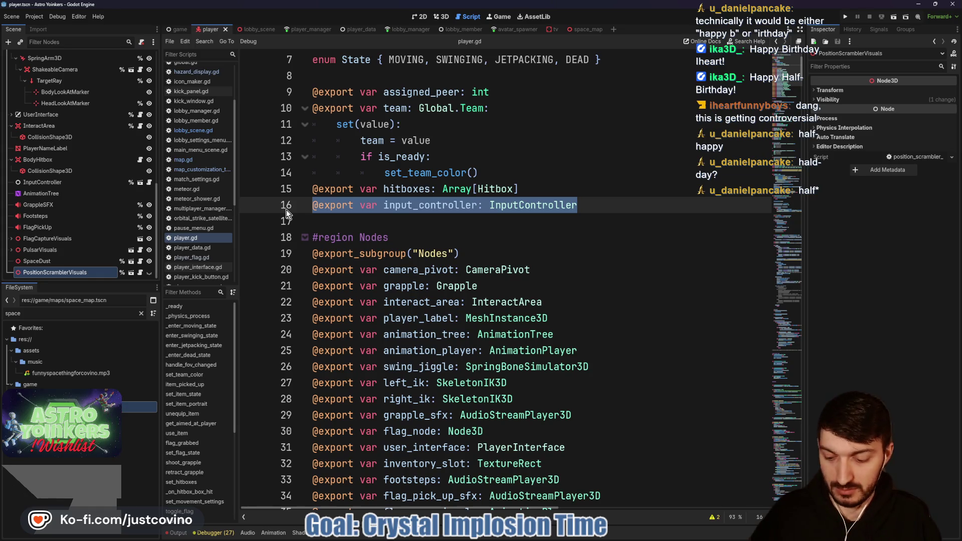
pyautogui.hotkey('alt', 'Down')
pyautogui.hotkey('alt', 'Down')
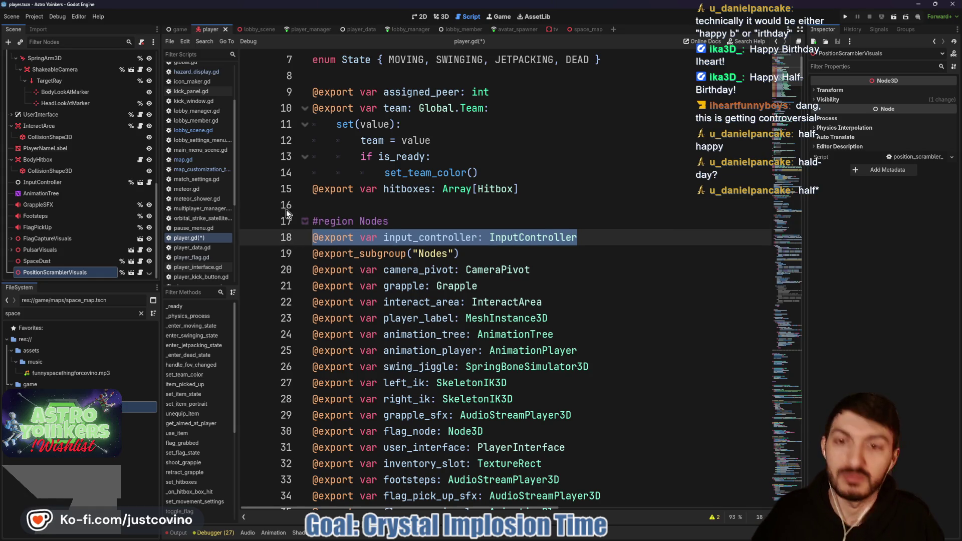
pyautogui.hotkey('alt', 'Down')
pyautogui.click(338, 207)
pyautogui.hotkey('ctrl', 's')
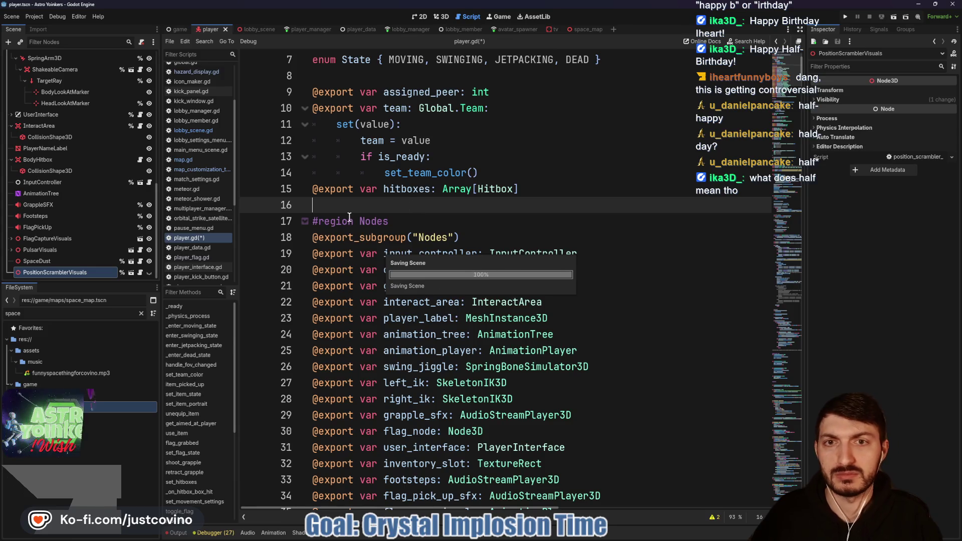
# Check the Player's Nodes property group in the Inspector for the assigned references
pyautogui.click(305, 221)
pyautogui.scroll(5, 91, 95)
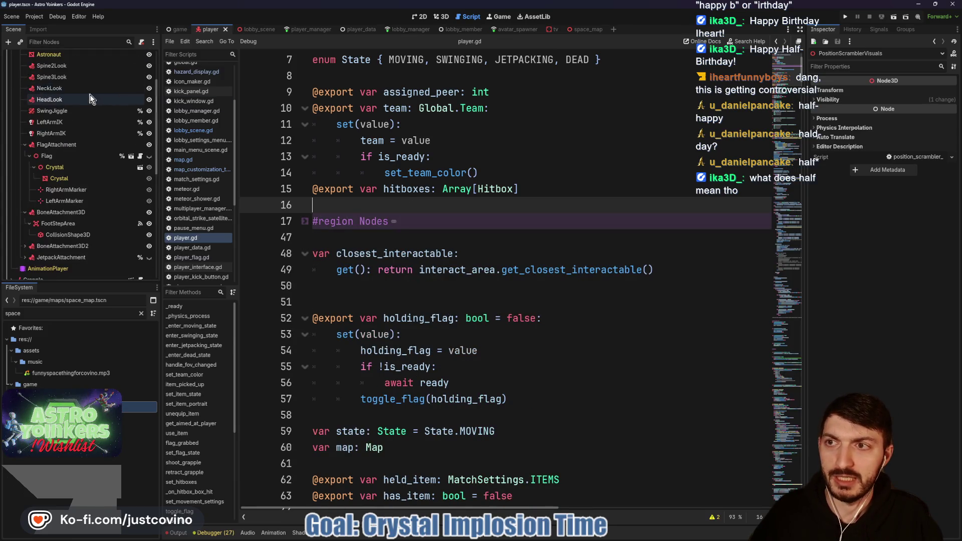
pyautogui.scroll(3, 85, 88)
pyautogui.click(58, 57)
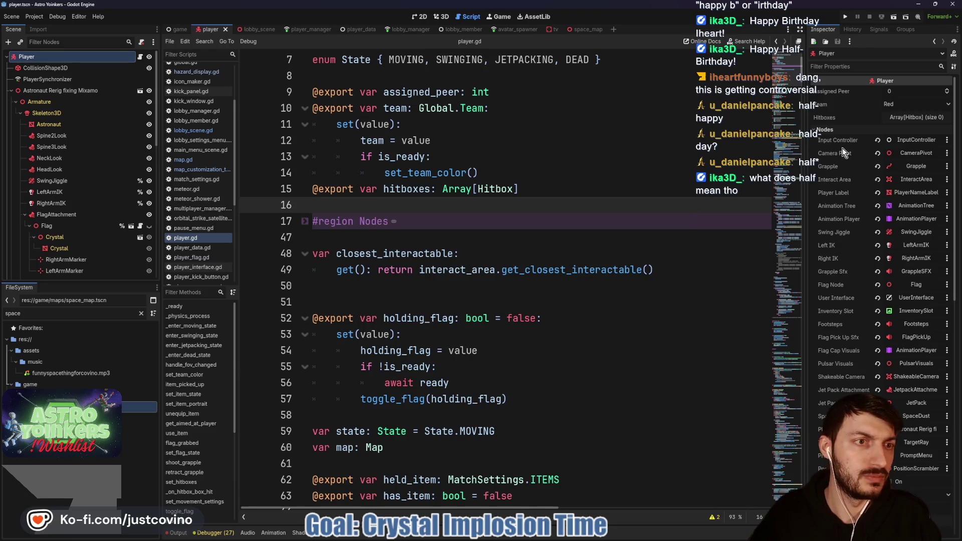
pyautogui.click(818, 130)
pyautogui.scroll(-5, 501, 279)
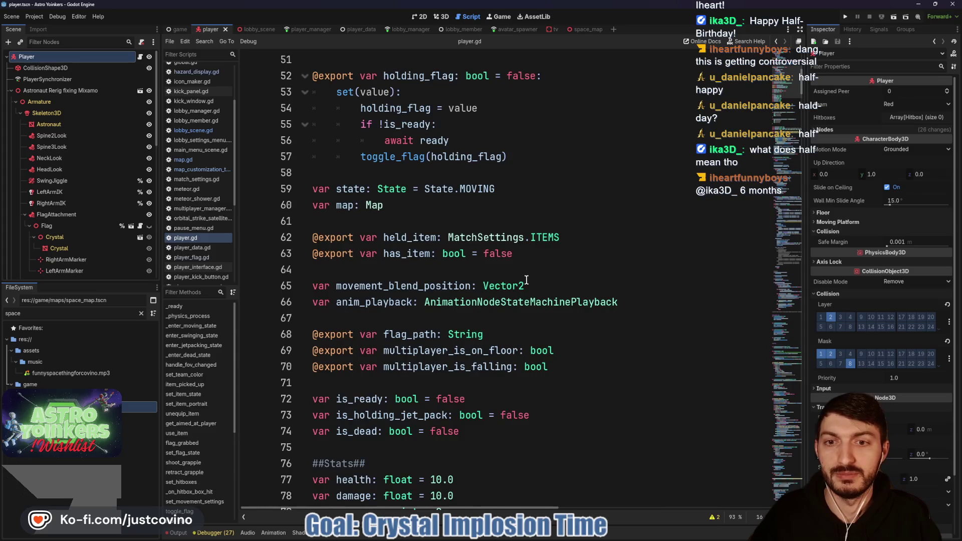
pyautogui.scroll(5, 505, 279)
pyautogui.scroll(-10, 394, 275)
pyautogui.hotkey('alt', 'Tab')
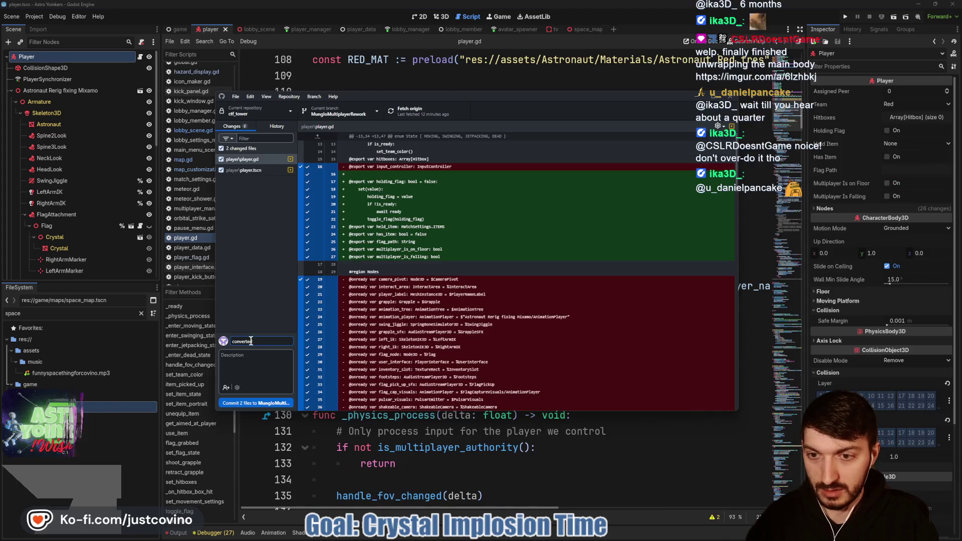
pyautogui.write('to @export on P')
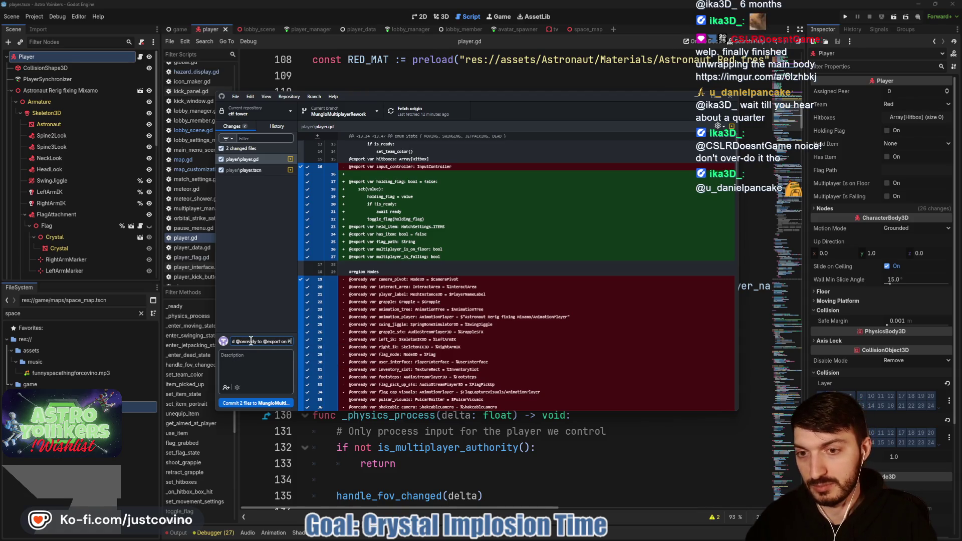
pyautogui.write('layer Avatars')
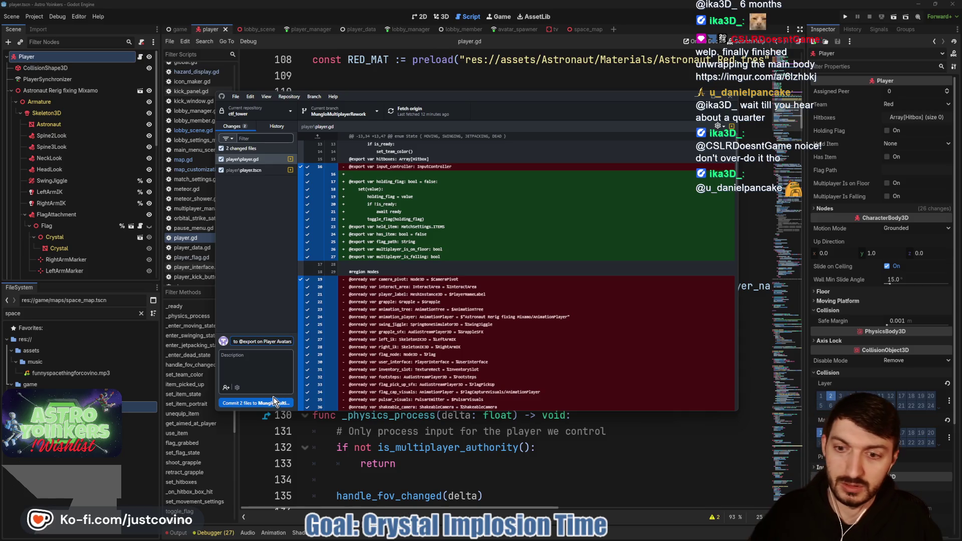
pyautogui.click(274, 400)
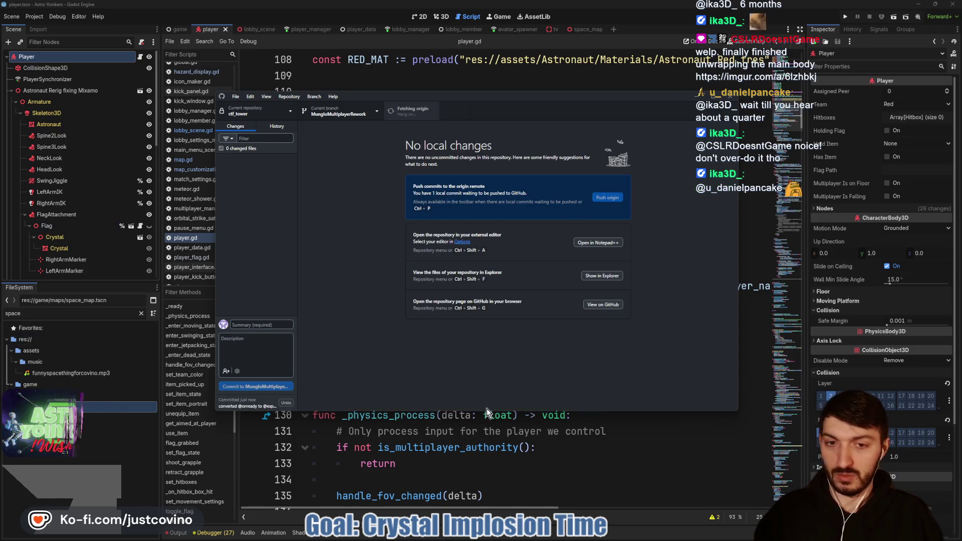
pyautogui.click(502, 433)
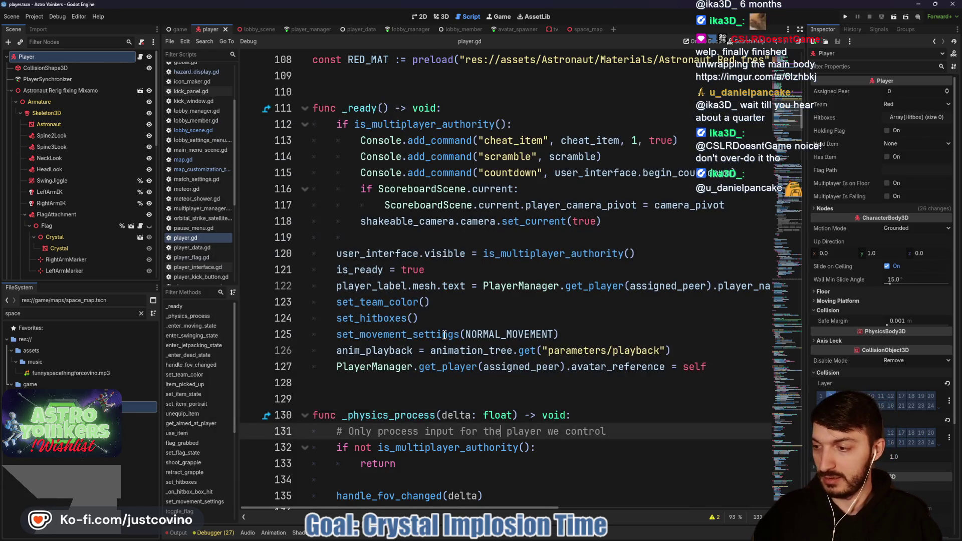